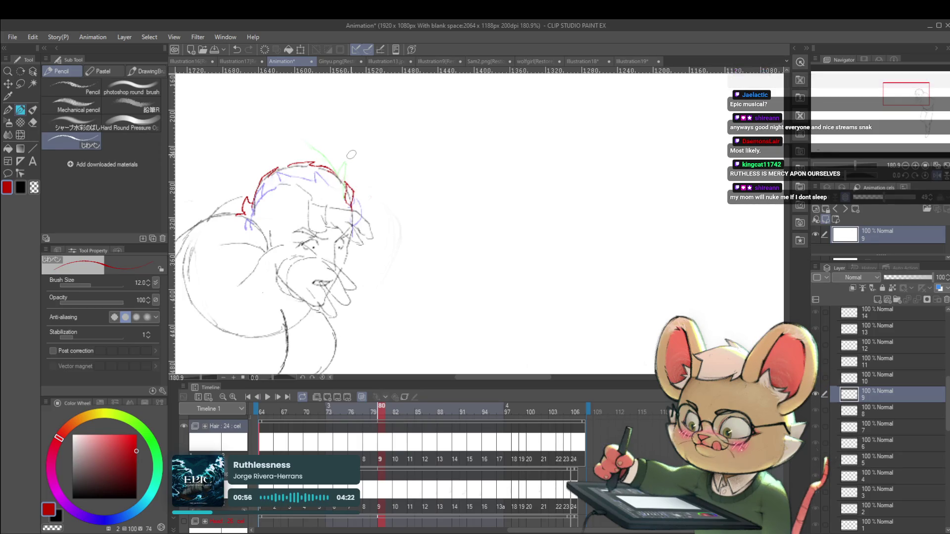
Compare neighbouring drawings, then move to cel 11 zoomed in on the head
{"action": "key", "text": "alt+bracketleft"}
{"action": "key", "text": "alt+bracketright"}
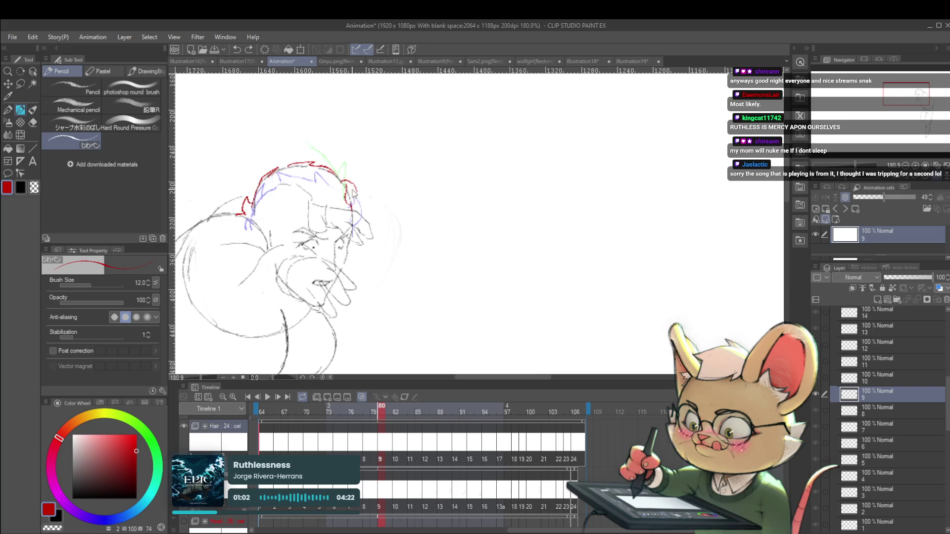
{"action": "left_click_drag", "start_coordinate": [364, 173], "coordinate": [350, 122]}
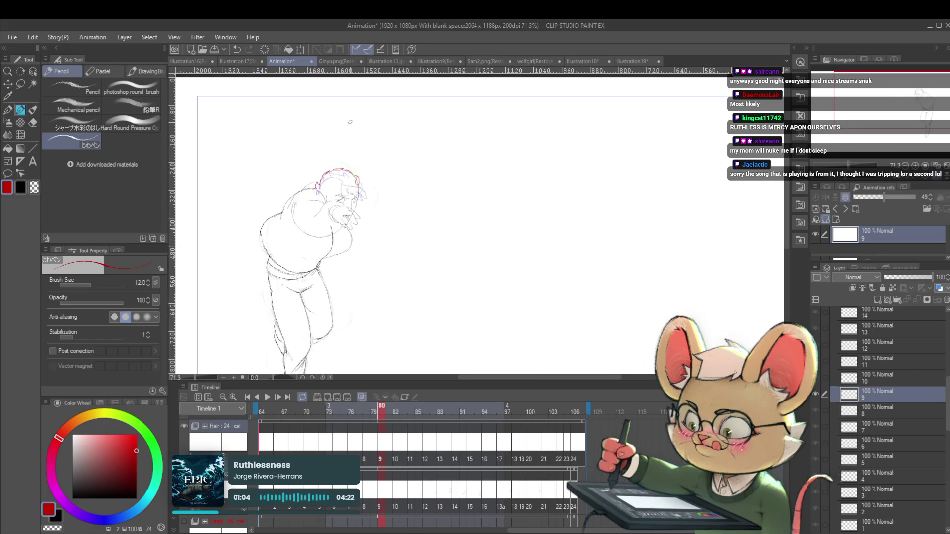
{"action": "key", "text": "Right"}
{"action": "key", "text": "Right"}
{"action": "key", "text": "Right"}
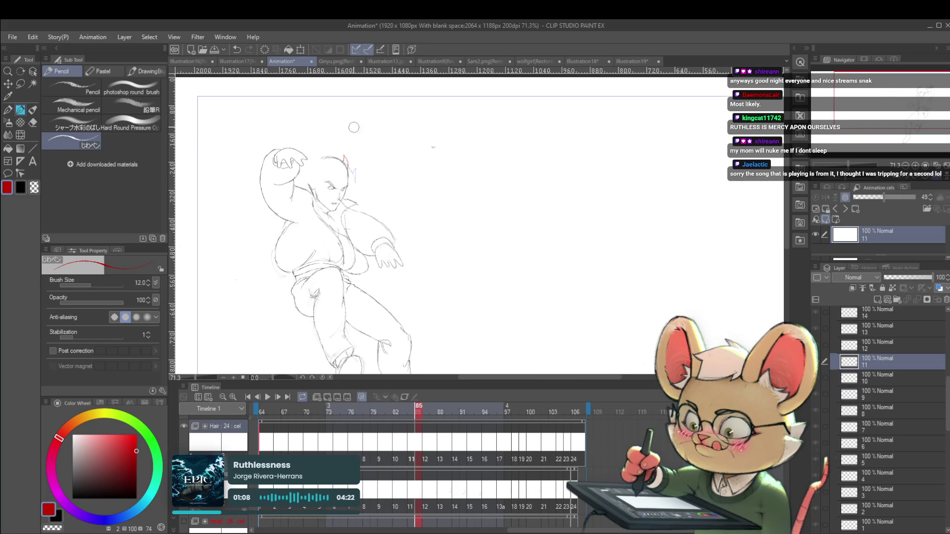
{"action": "left_click_drag", "start_coordinate": [350, 159], "coordinate": [359, 165]}
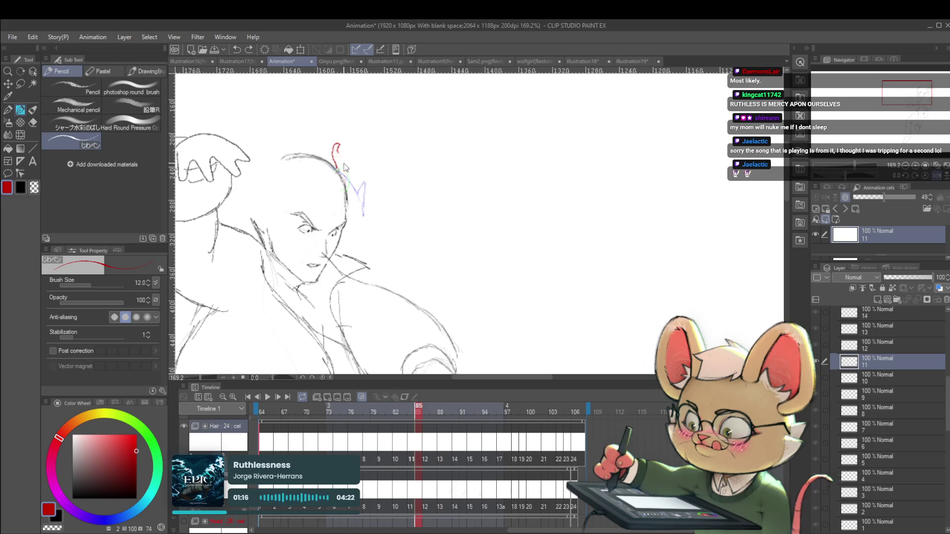
Lasso and rescale the red hair mark, then add a short red stroke at the hair tip
{"action": "key", "text": "m"}
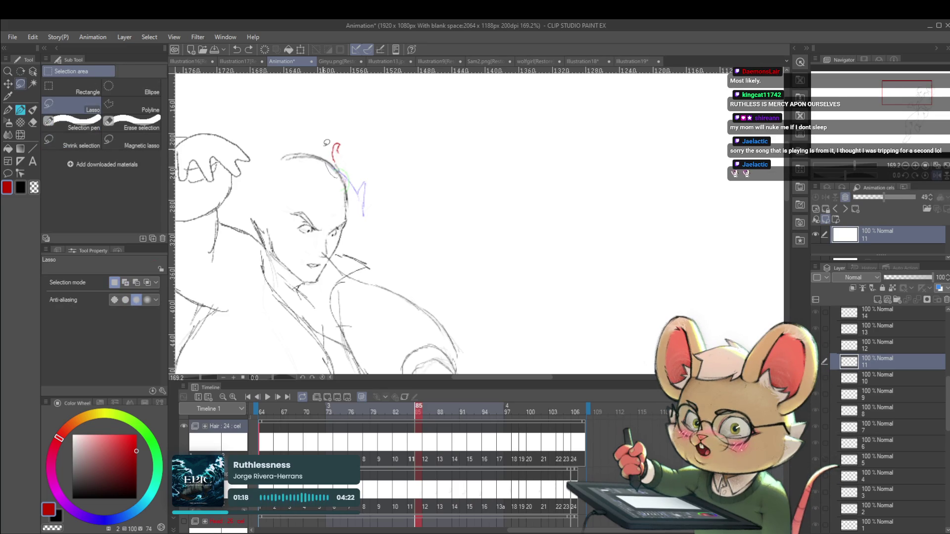
{"action": "key", "text": "ctrl+t"}
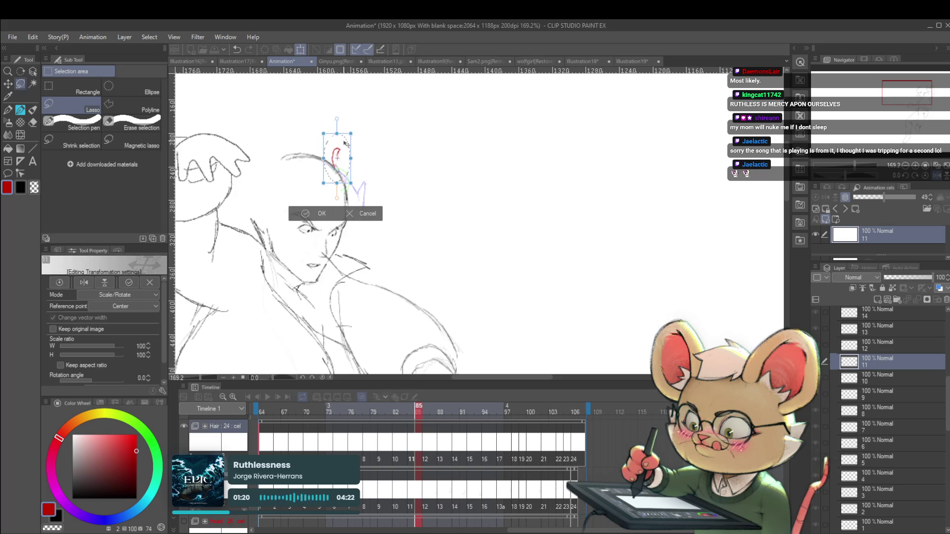
{"action": "key", "text": "Return"}
{"action": "key", "text": "p"}
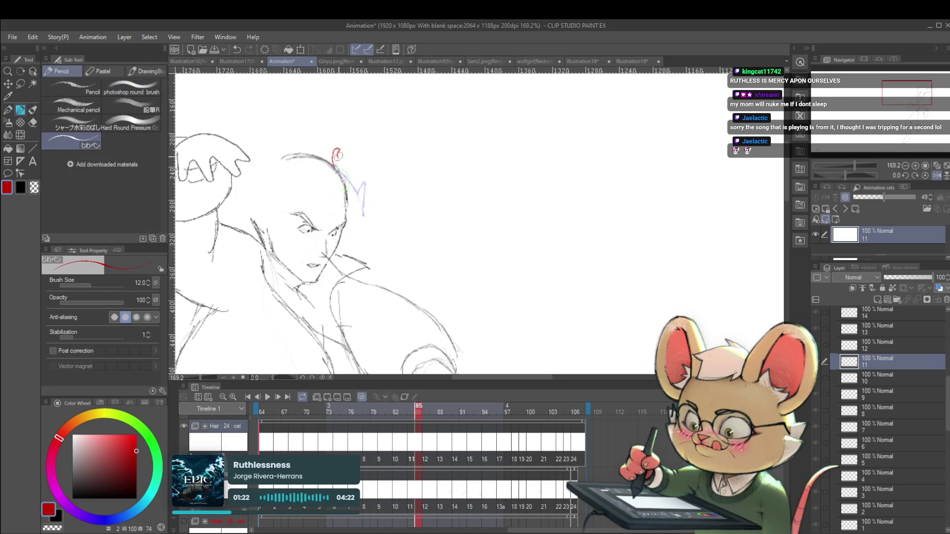
{"action": "left_click_drag", "start_coordinate": [340, 164], "coordinate": [345, 170]}
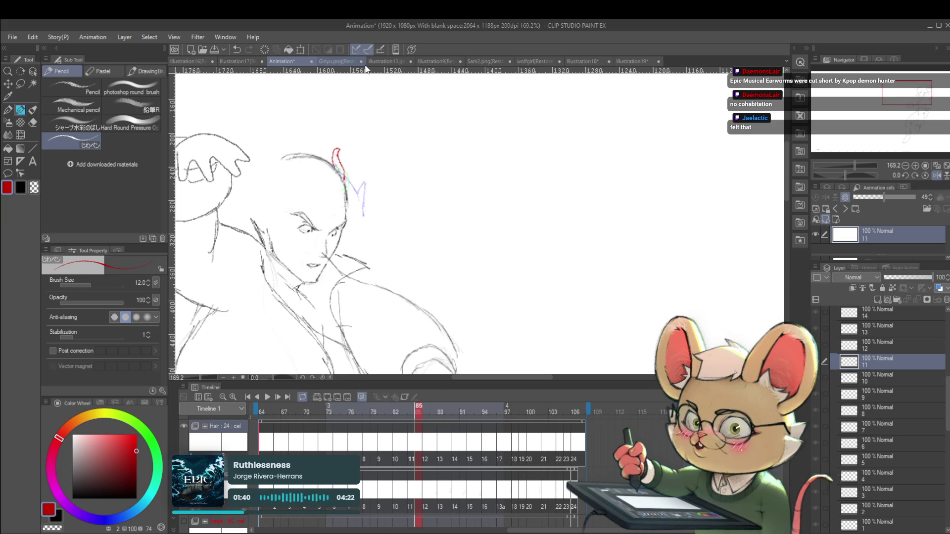
Check the neighbouring frames, then draw a red hair strand above the head on cel 12
{"action": "key", "text": "Left"}
{"action": "key", "text": "Right"}
{"action": "key", "text": "Left"}
{"action": "key", "text": "Left"}
{"action": "key", "text": "Right"}
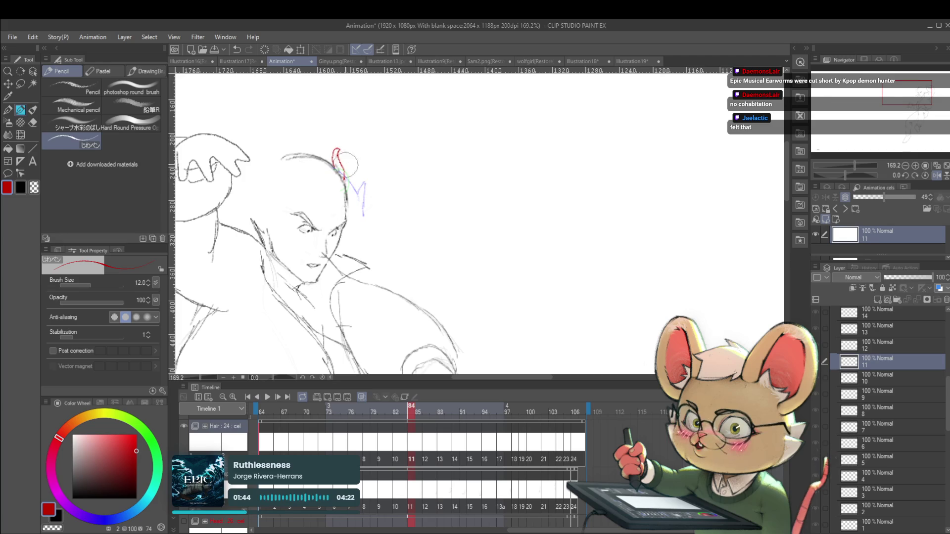
{"action": "key", "text": "Right"}
{"action": "key", "text": "Right"}
{"action": "key", "text": "Right"}
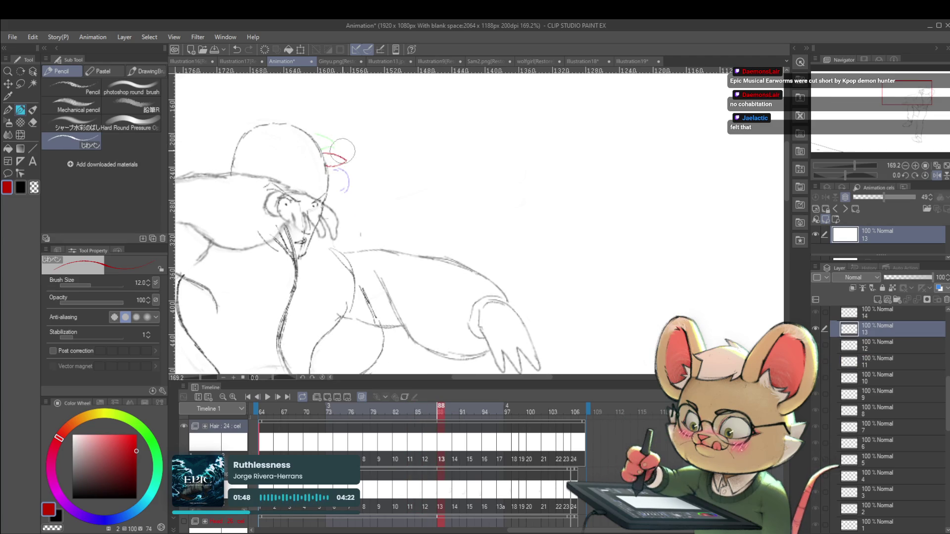
{"action": "left_click_drag", "start_coordinate": [317, 141], "coordinate": [319, 125]}
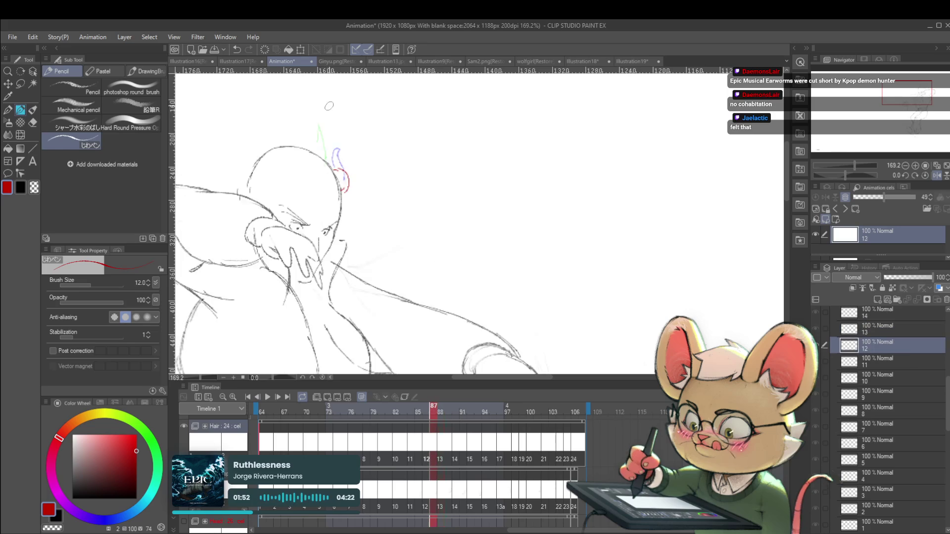
Draw red strands along the hair spike on cels 14 and 15
{"action": "key", "text": "Right"}
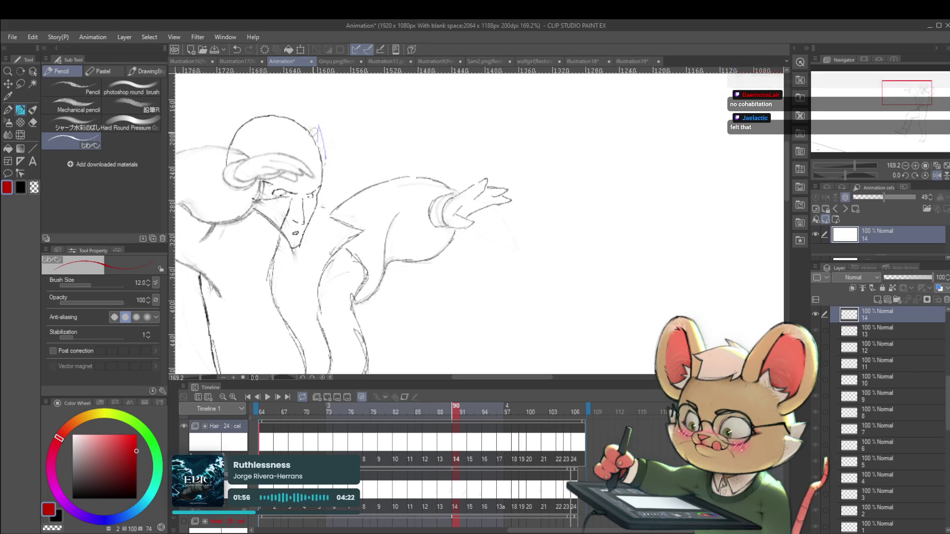
{"action": "left_click_drag", "start_coordinate": [315, 122], "coordinate": [324, 159]}
{"action": "key", "text": "Left"}
{"action": "key", "text": "Right"}
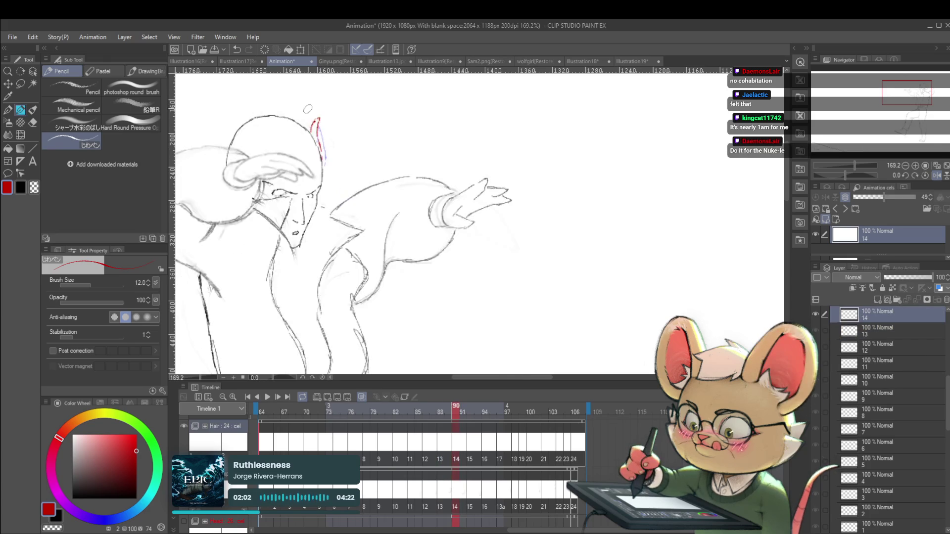
{"action": "key", "text": "Right"}
{"action": "key", "text": "Right"}
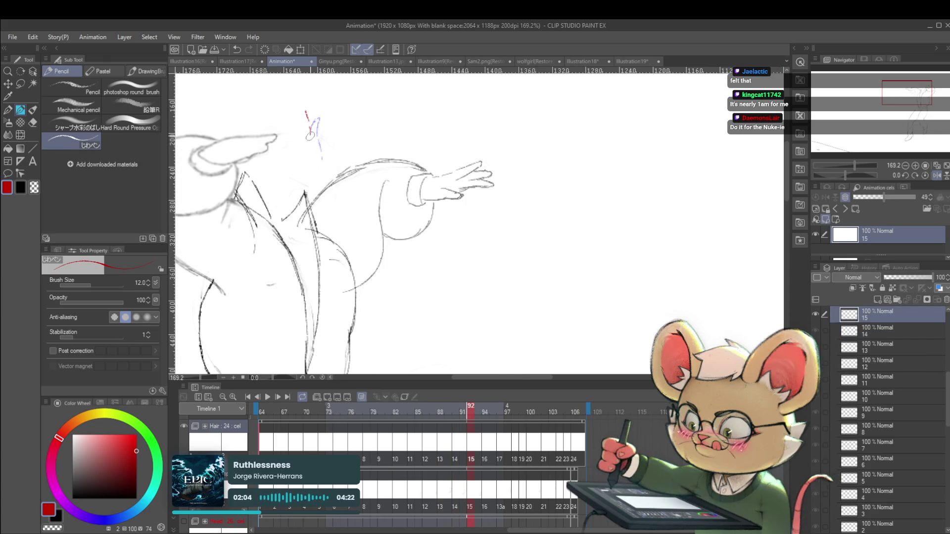
{"action": "left_click_drag", "start_coordinate": [306, 111], "coordinate": [312, 133]}
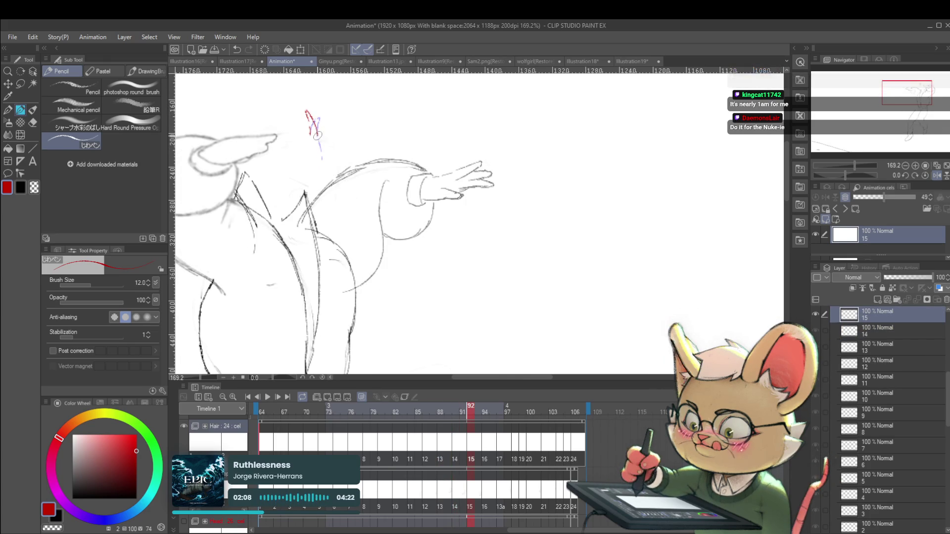
{"action": "scroll", "coordinate": [333, 124], "scroll_direction": "down", "scroll_amount": 4}
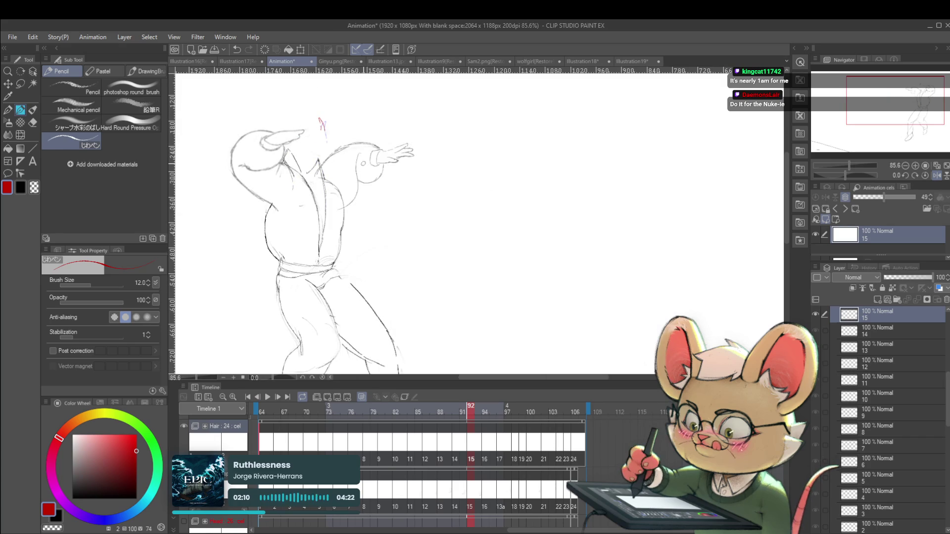
{"action": "scroll", "coordinate": [337, 122], "scroll_direction": "down", "scroll_amount": 4}
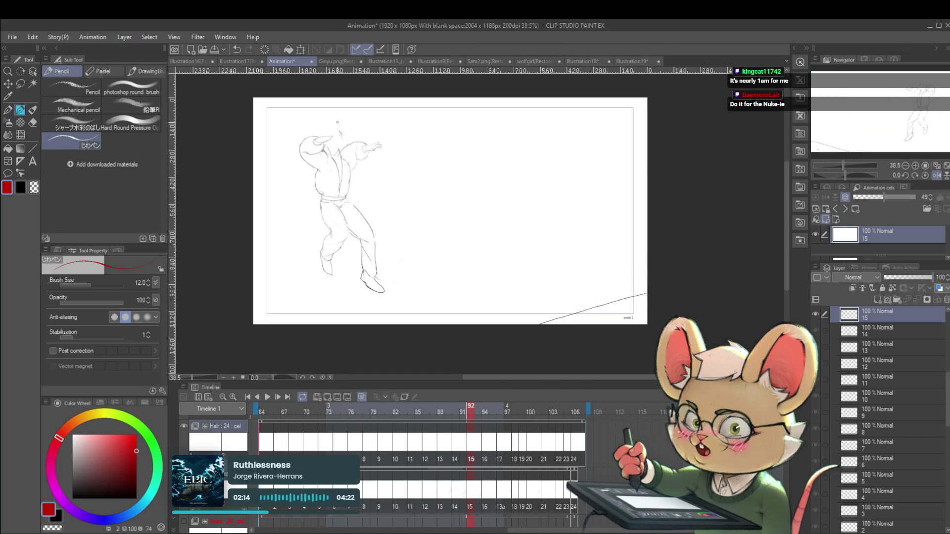
Play the animation through, stop it, recentre the view and settle on cel 9 at frame 80
{"action": "left_click", "coordinate": [267, 397]}
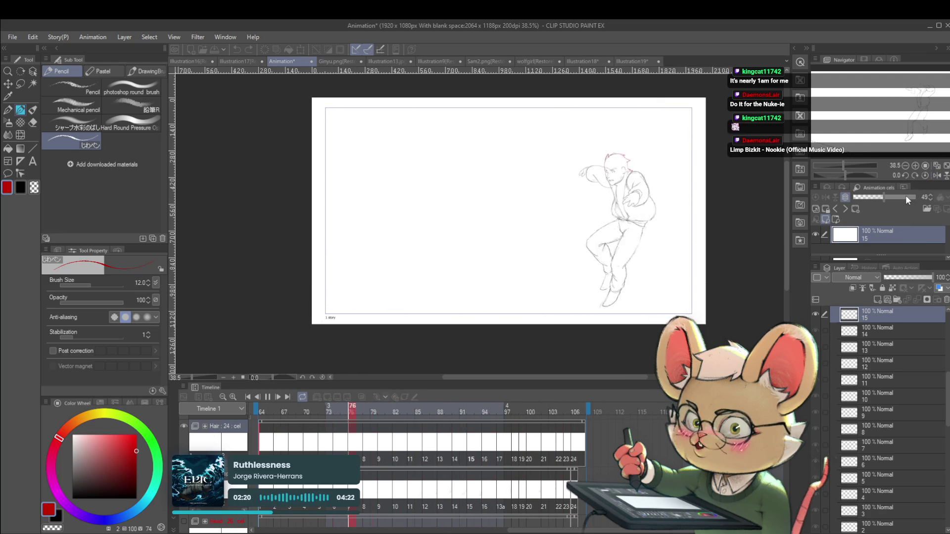
{"action": "left_click", "coordinate": [267, 399]}
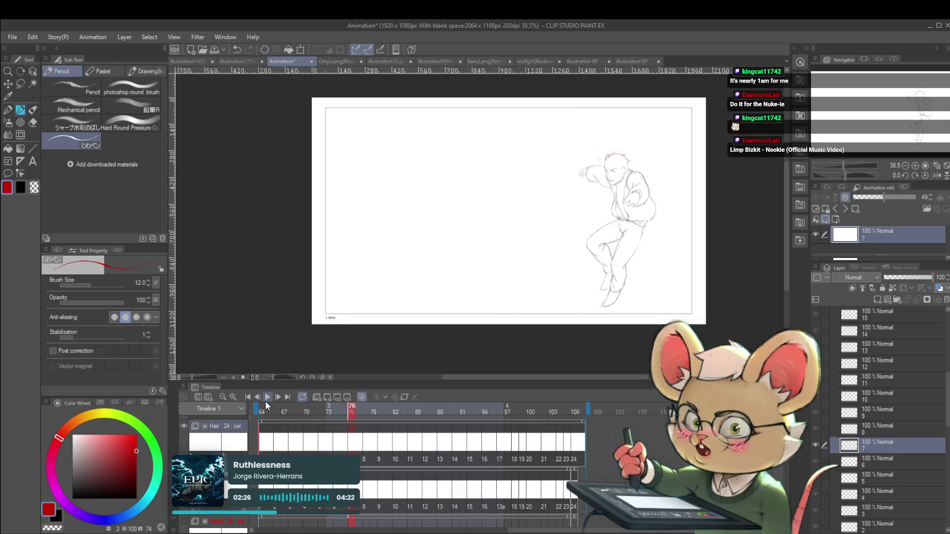
{"action": "left_click_drag", "start_coordinate": [630, 220], "coordinate": [557, 273]}
{"action": "scroll", "coordinate": [556, 227], "scroll_direction": "up", "scroll_amount": 1}
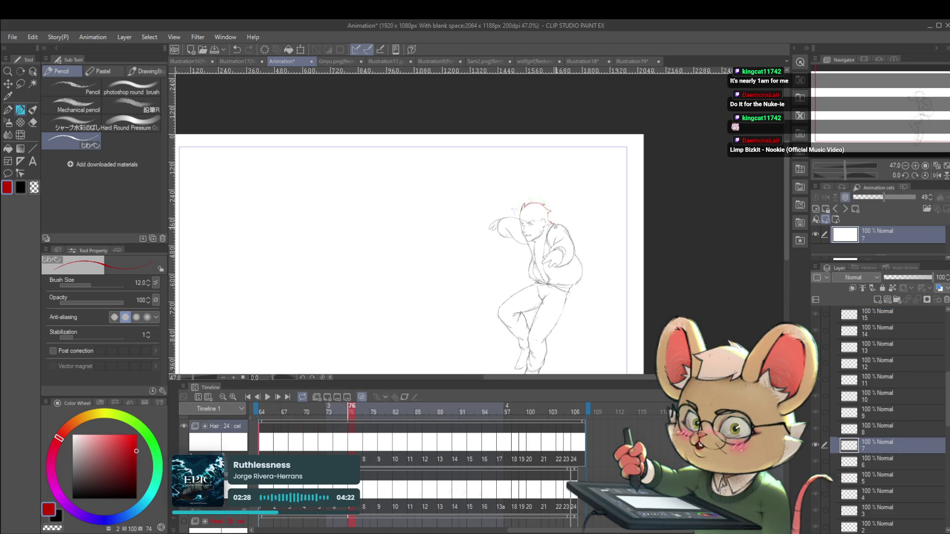
{"action": "key", "text": "Left"}
{"action": "key", "text": "Right"}
{"action": "key", "text": "Right"}
{"action": "key", "text": "Right"}
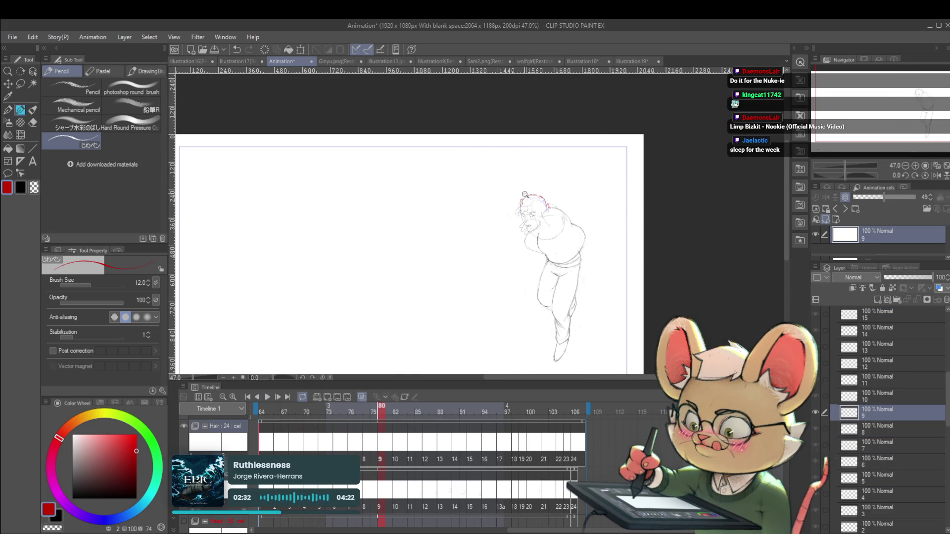
Draw a red strand along the head's left side on cel 8, then step through to cel 11
{"action": "left_click_drag", "start_coordinate": [524, 192], "coordinate": [535, 211]}
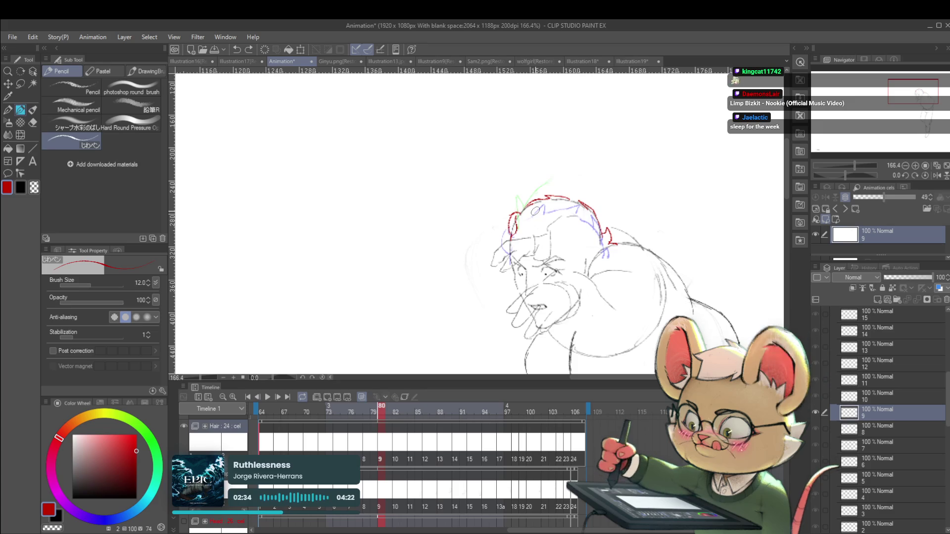
{"action": "key", "text": "Left"}
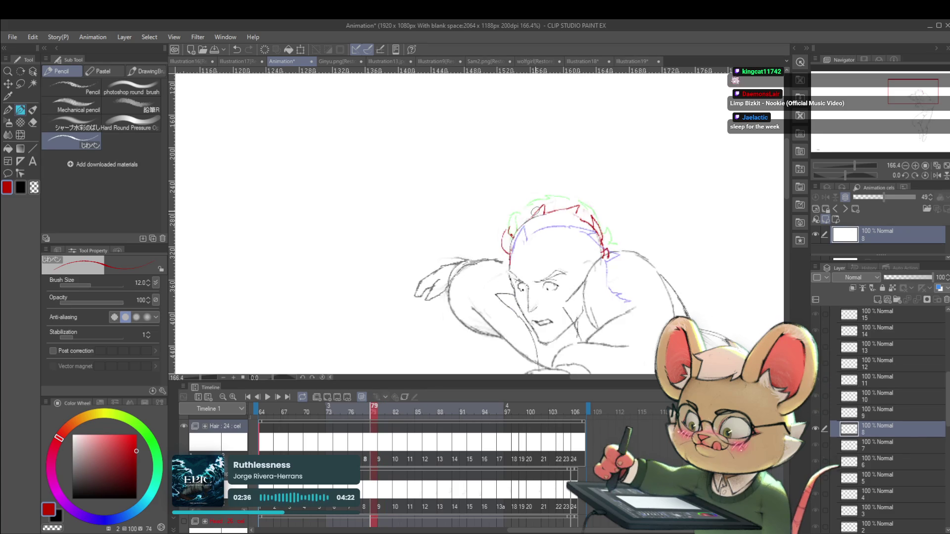
{"action": "left_click_drag", "start_coordinate": [517, 229], "coordinate": [510, 262]}
{"action": "key", "text": "Right"}
{"action": "key", "text": "Right"}
{"action": "key", "text": "Right"}
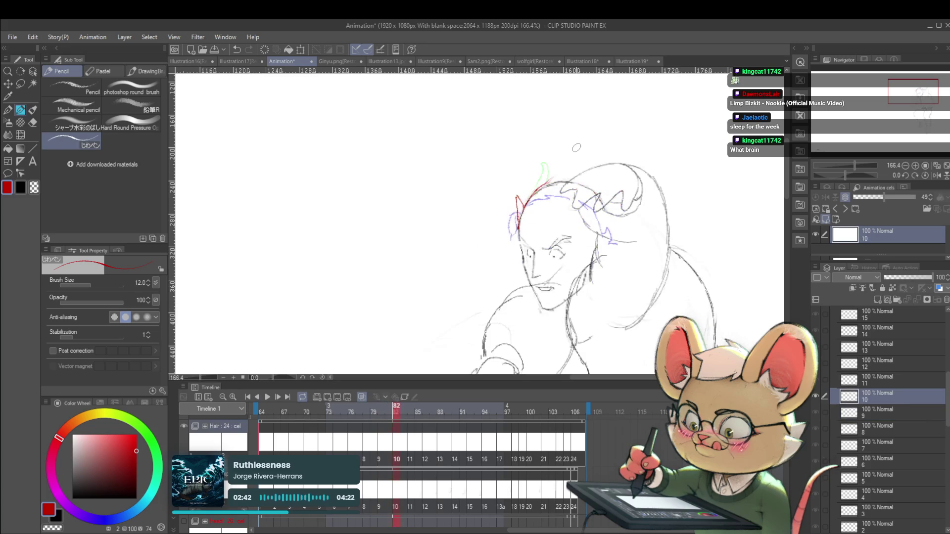
{"action": "key", "text": "Left"}
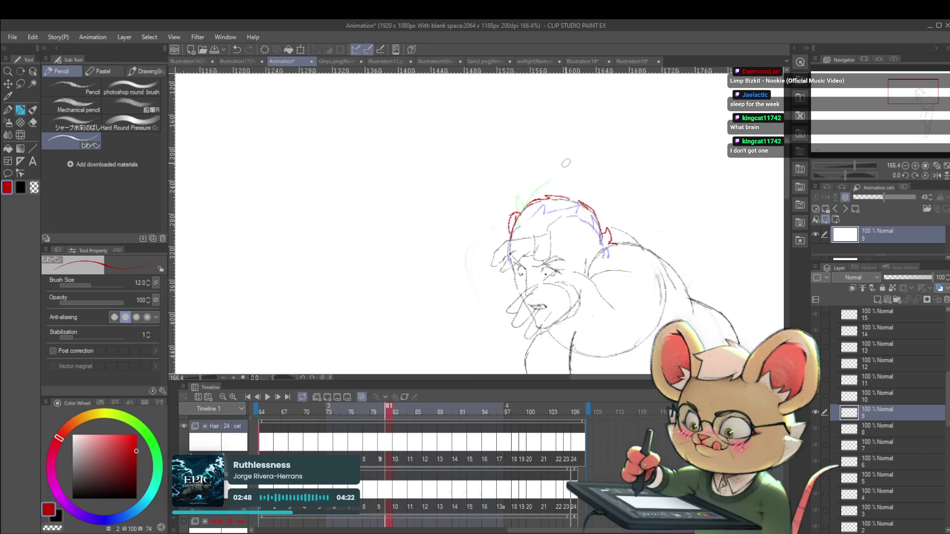
{"action": "key", "text": "Right"}
{"action": "scroll", "coordinate": [515, 207], "scroll_direction": "down", "scroll_amount": 5}
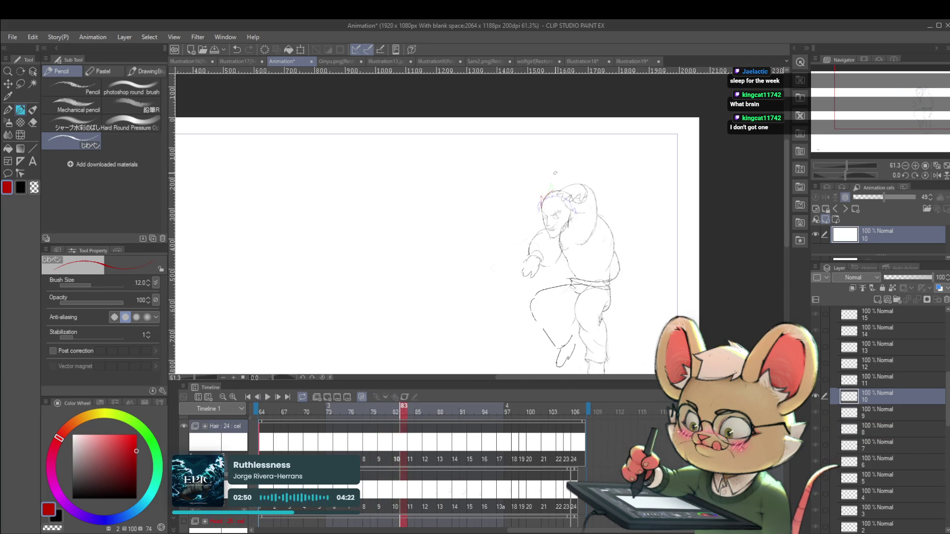
{"action": "key", "text": "Right"}
Play the animation with the canvas view mirrored horizontally, then stop it
{"action": "left_click", "coordinate": [268, 398]}
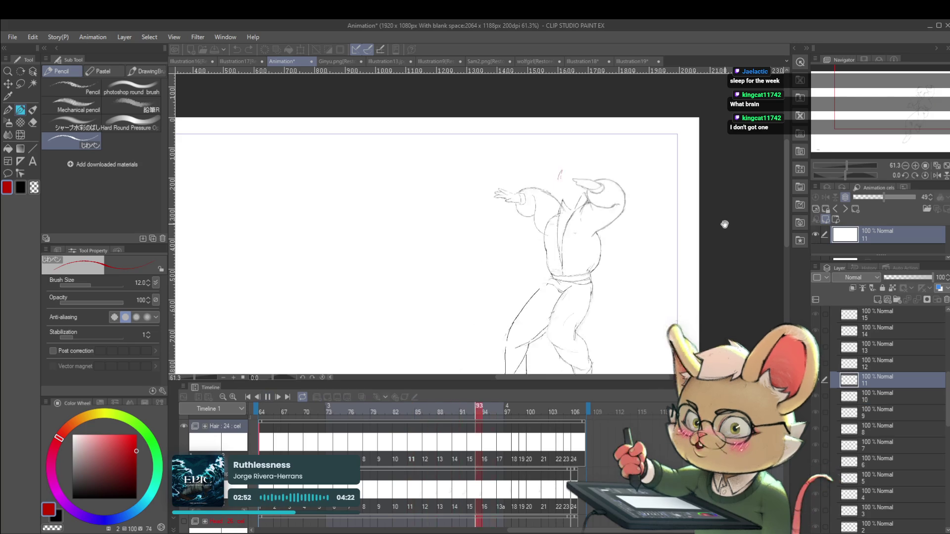
{"action": "scroll", "coordinate": [645, 266], "scroll_direction": "down", "scroll_amount": 2}
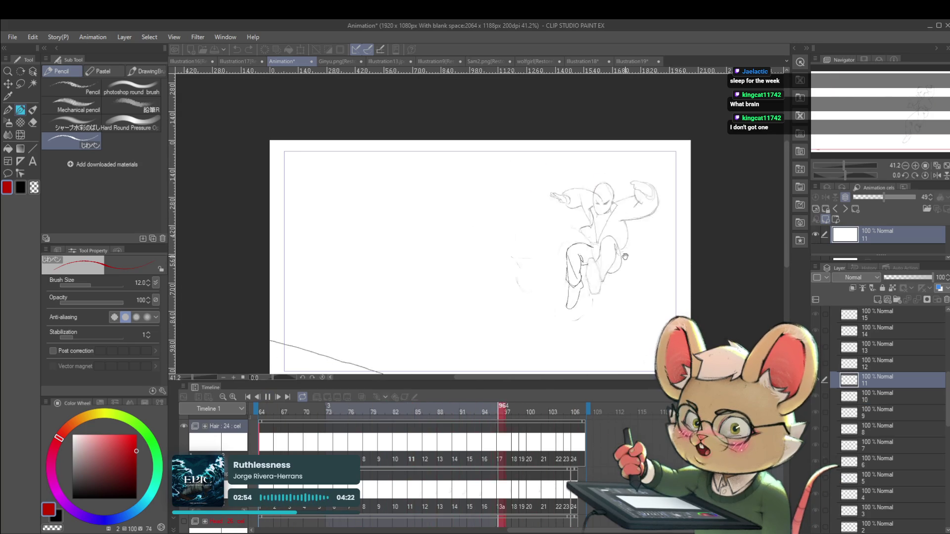
{"action": "left_click", "coordinate": [938, 176]}
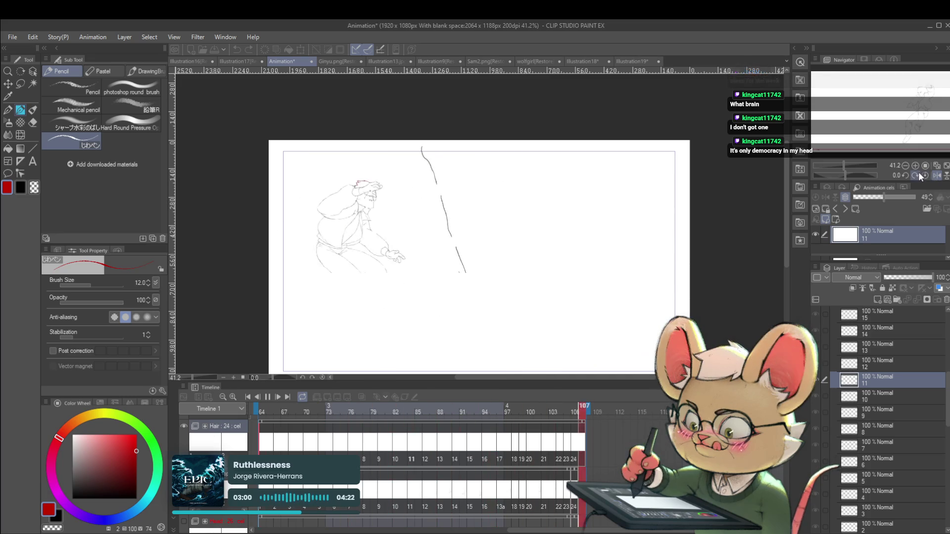
{"action": "left_click", "coordinate": [267, 401]}
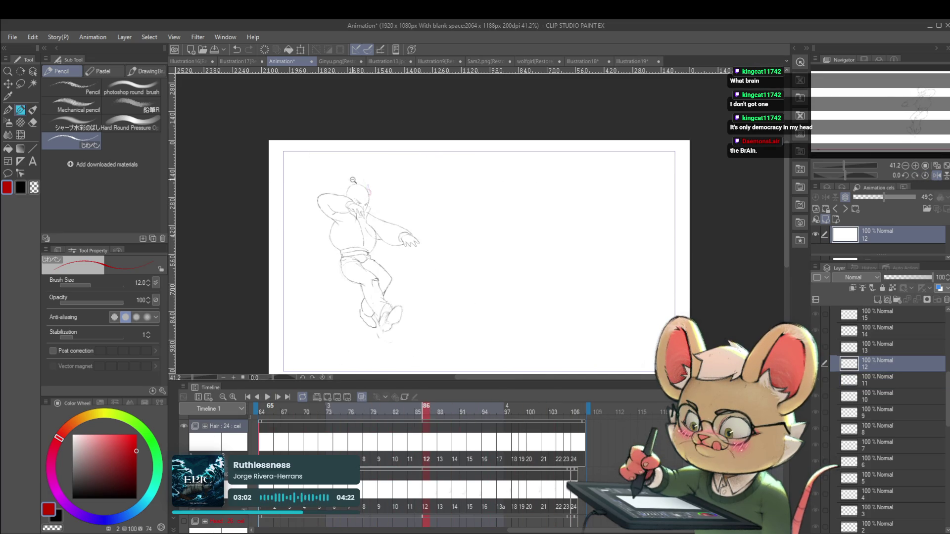
{"action": "scroll", "coordinate": [352, 177], "scroll_direction": "up", "scroll_amount": 5}
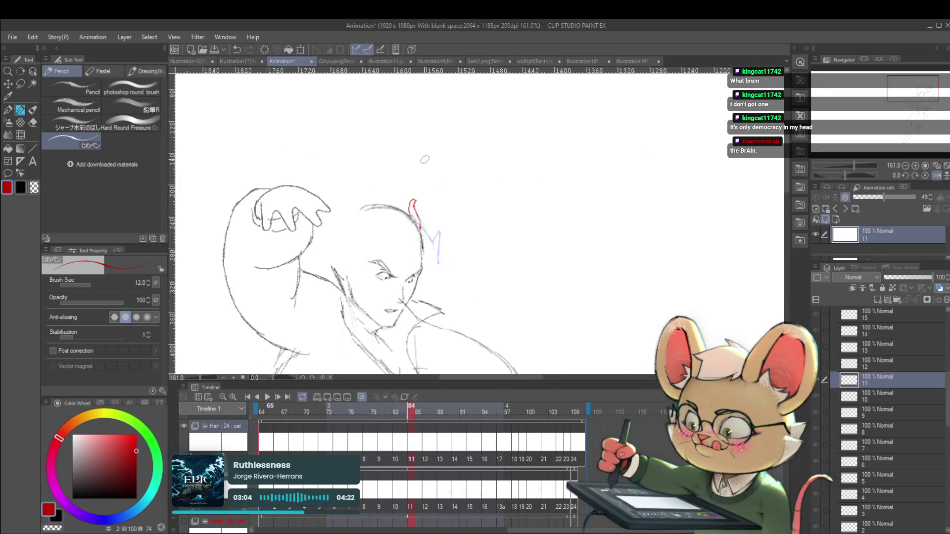
Draw a red hair strand by the ear on cel 12 and start playback
{"action": "key", "text": "Right"}
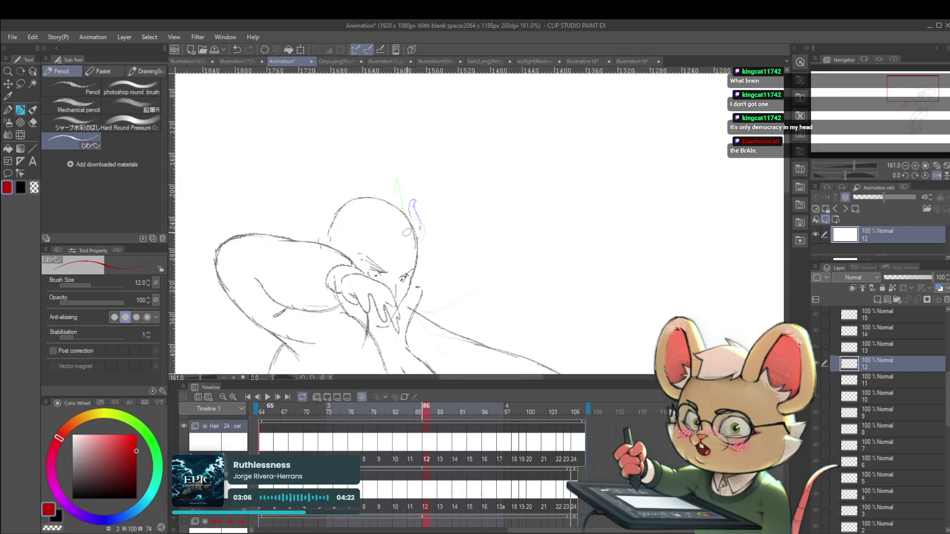
{"action": "left_click_drag", "start_coordinate": [404, 215], "coordinate": [418, 229]}
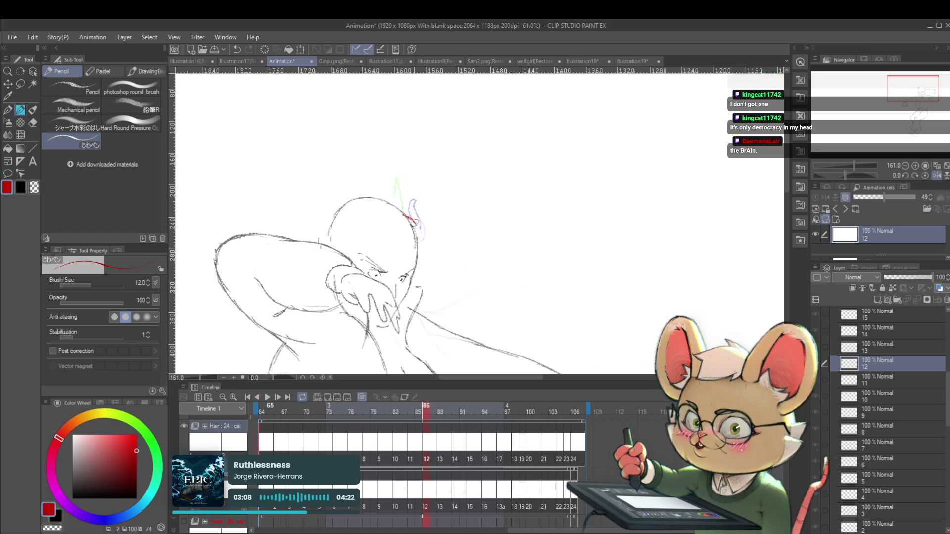
{"action": "key", "text": "Right"}
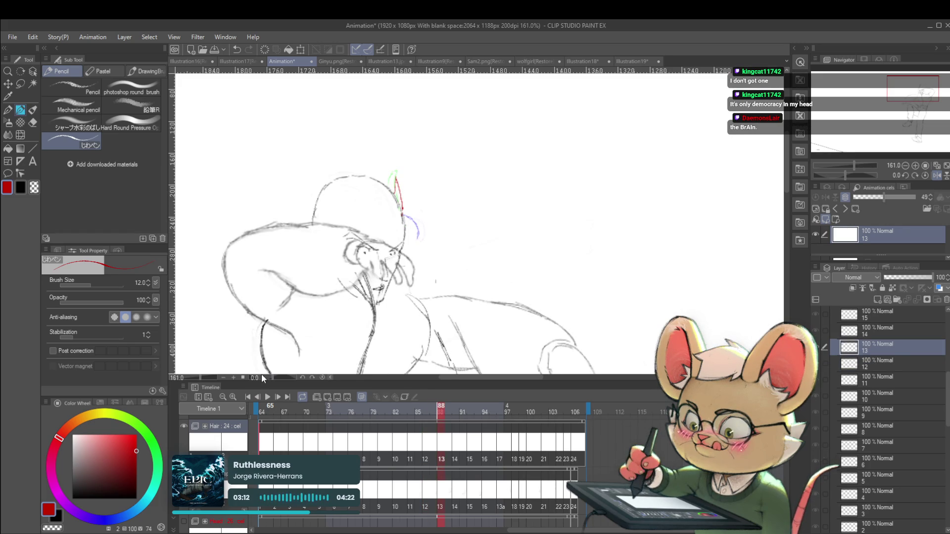
{"action": "left_click", "coordinate": [268, 396]}
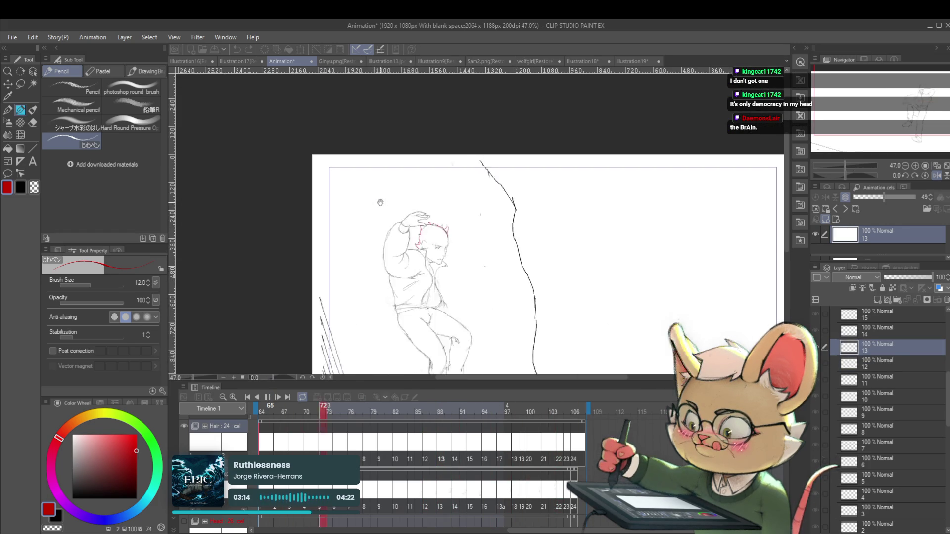
Unflip the canvas view, stop playback and return to cel 12 at frame 86
{"action": "left_click", "coordinate": [936, 176]}
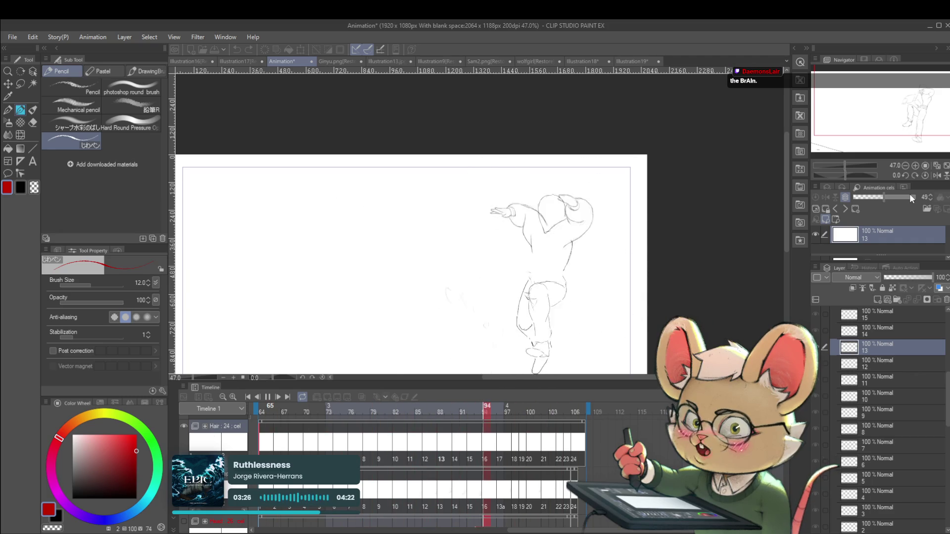
{"action": "left_click", "coordinate": [268, 397]}
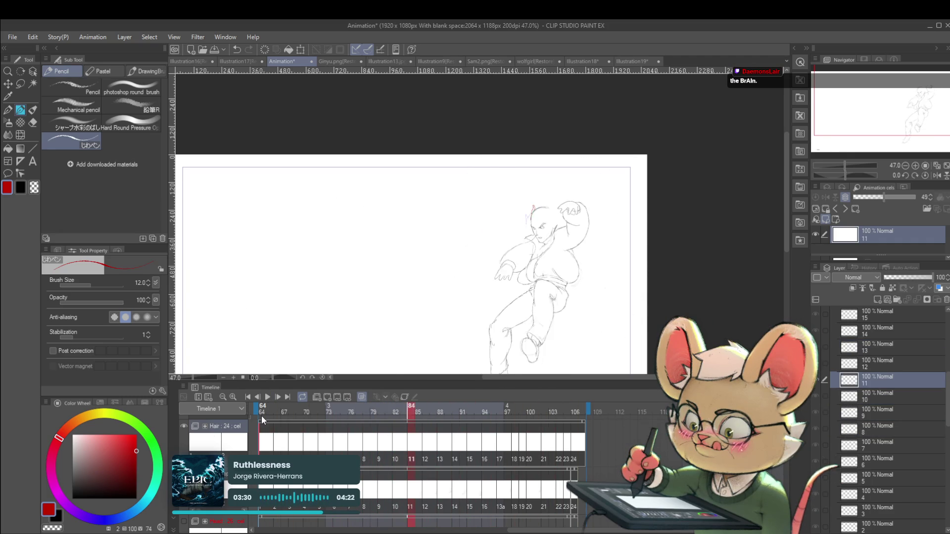
{"action": "key", "text": "Right"}
{"action": "key", "text": "Right"}
{"action": "scroll", "coordinate": [544, 222], "scroll_direction": "up", "scroll_amount": 5}
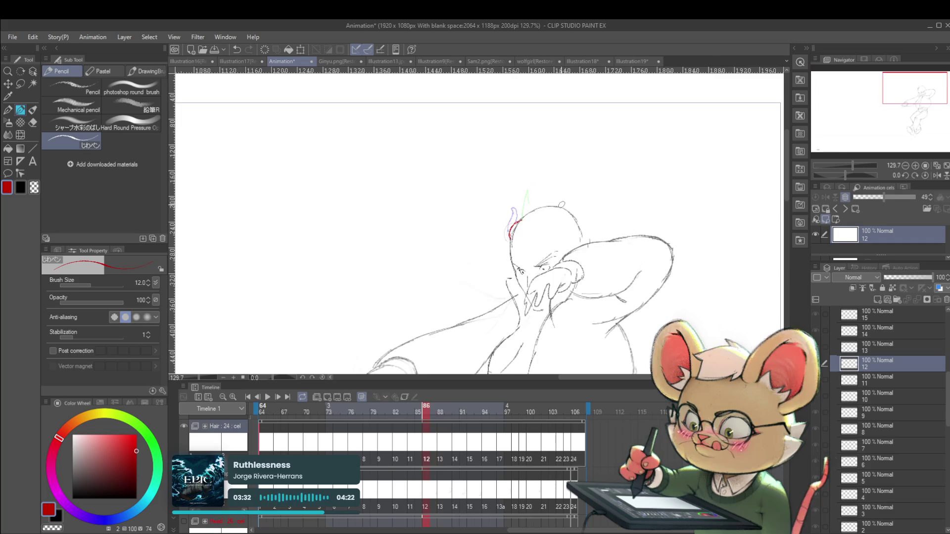
Extend the red strand into a V on cel 14, then undo the red strokes on cel 15
{"action": "key", "text": "Right"}
{"action": "key", "text": "Right"}
{"action": "key", "text": "Right"}
{"action": "key", "text": "Right"}
{"action": "key", "text": "Left"}
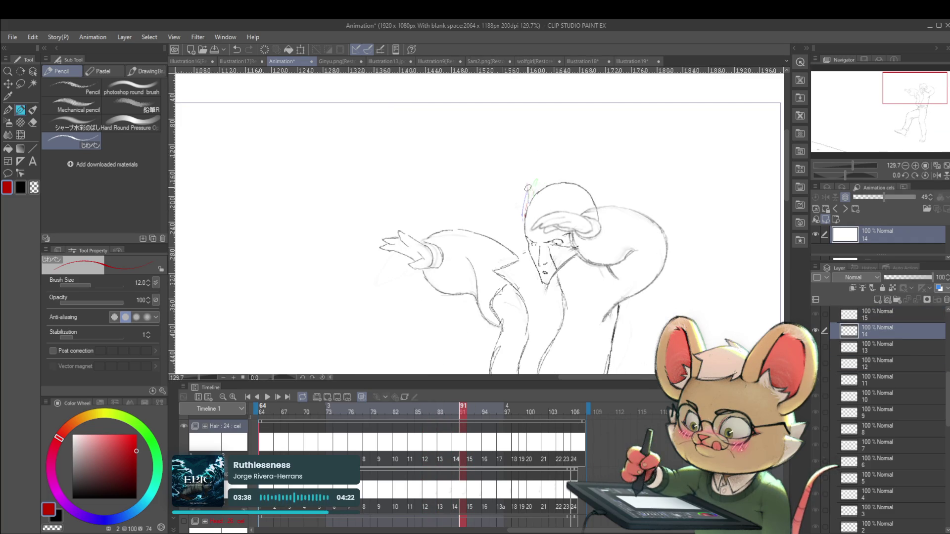
{"action": "mouse_move", "coordinate": [528, 186]}
{"action": "left_mouse_down"}
{"action": "mouse_move", "coordinate": [534, 200]}
{"action": "mouse_move", "coordinate": [540, 190]}
{"action": "left_mouse_up"}
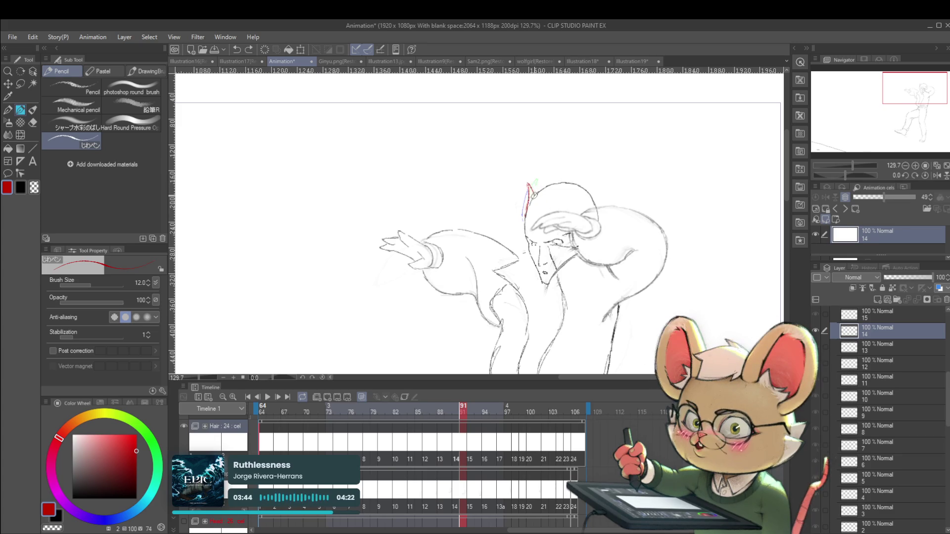
{"action": "key", "text": "Right"}
{"action": "key", "text": "Right"}
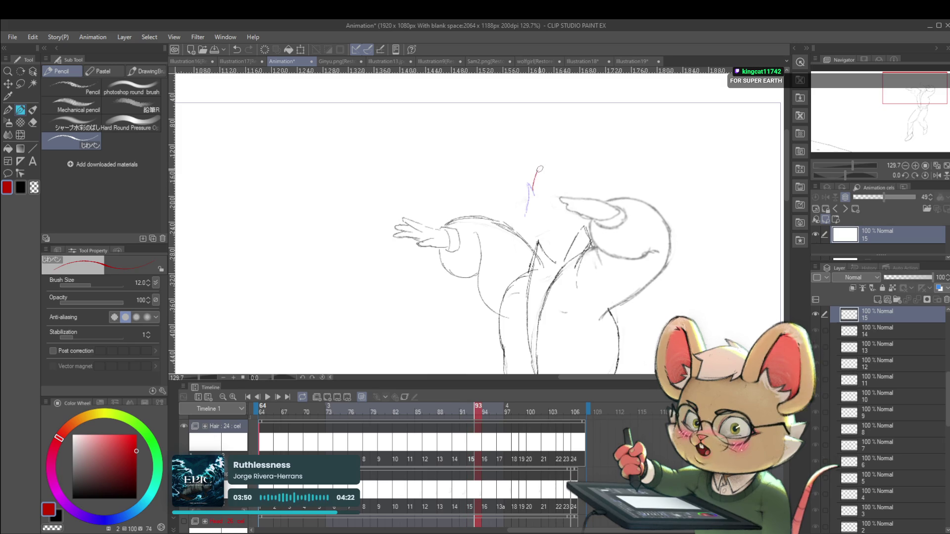
{"action": "key", "text": "Left"}
{"action": "key", "text": "Right"}
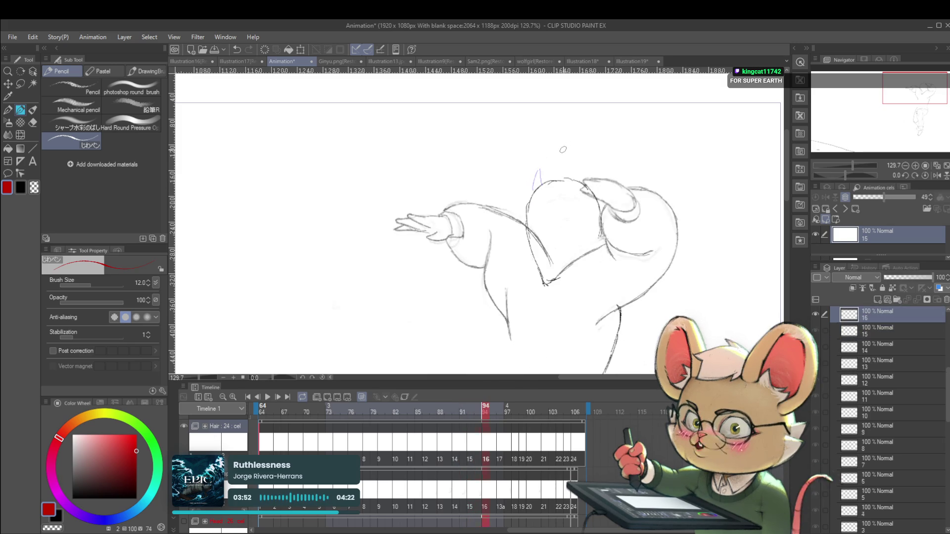
{"action": "key", "text": "Left"}
{"action": "key", "text": "ctrl+z"}
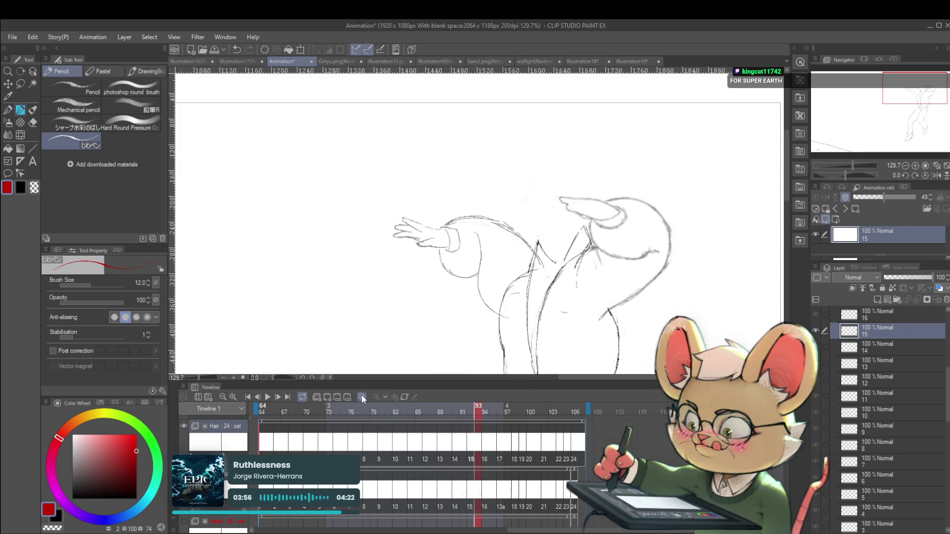
Draw a red strand rising from the head with a short hanging stroke on cel 15
{"action": "key", "text": "Left"}
{"action": "key", "text": "Left"}
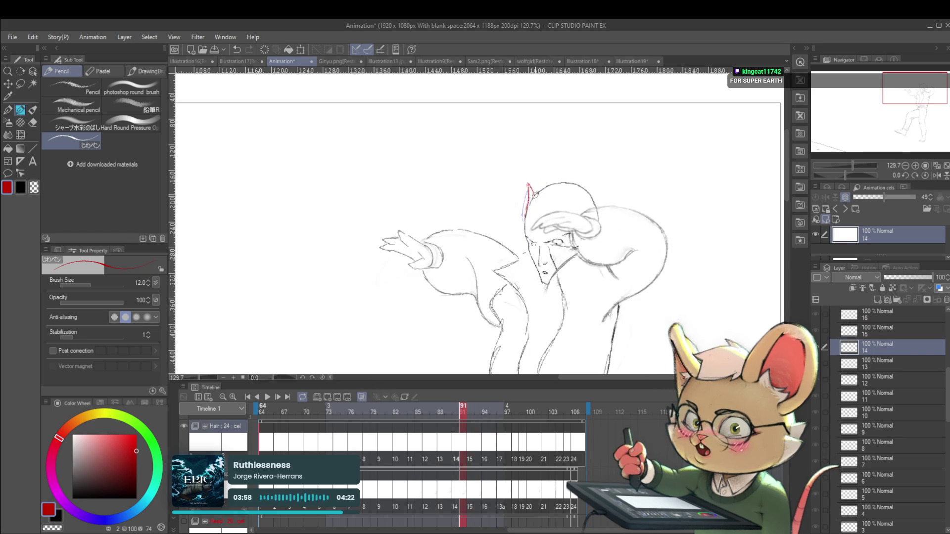
{"action": "key", "text": "Right"}
{"action": "key", "text": "Right"}
{"action": "key", "text": "Left"}
{"action": "key", "text": "Left"}
{"action": "key", "text": "Right"}
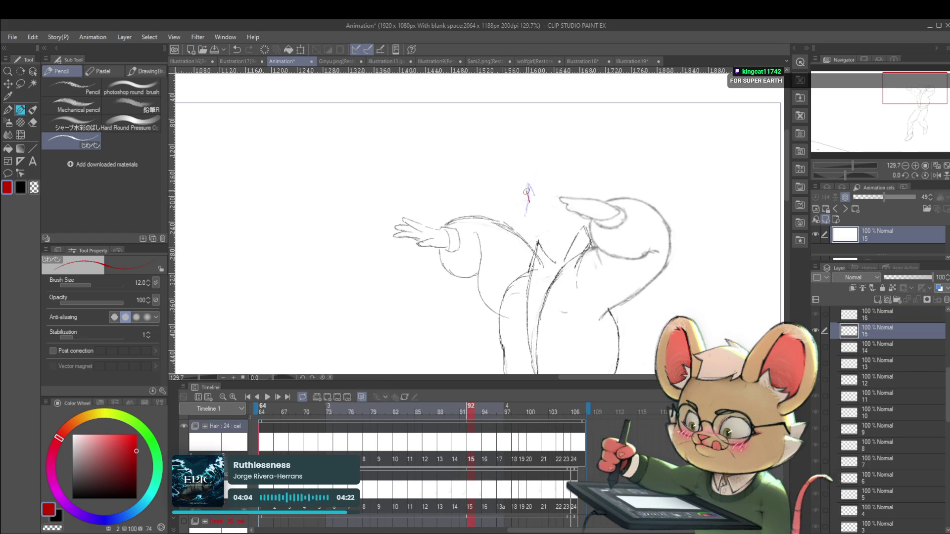
{"action": "left_click_drag", "start_coordinate": [526, 212], "coordinate": [528, 182]}
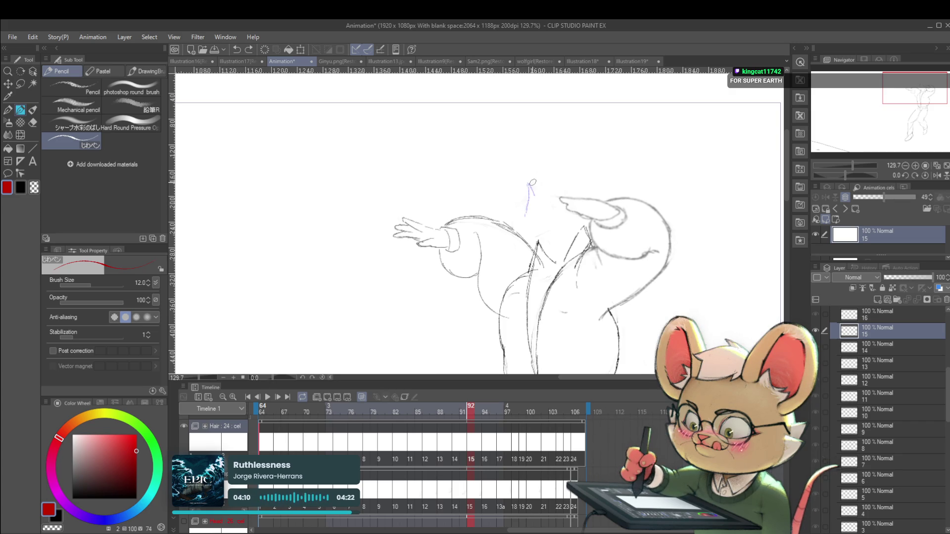
{"action": "left_click_drag", "start_coordinate": [535, 182], "coordinate": [536, 195]}
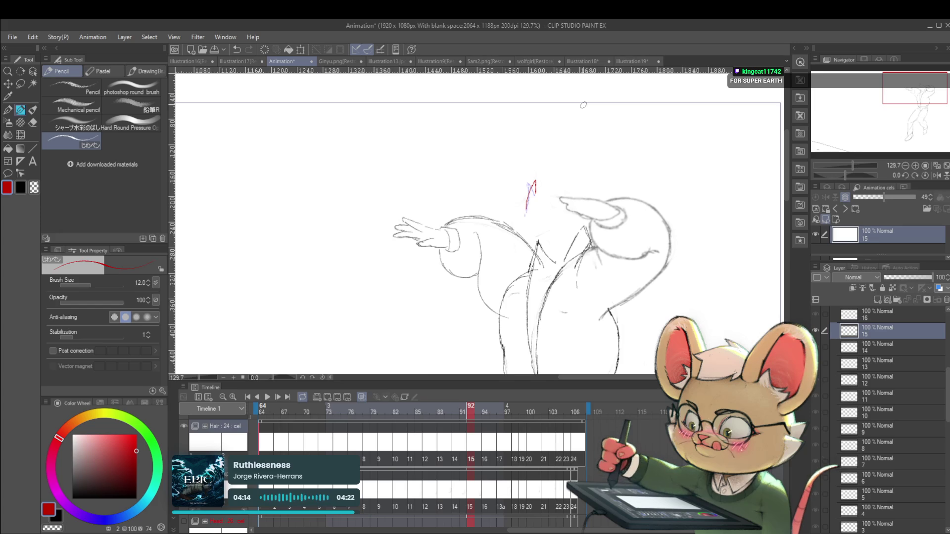
{"action": "key", "text": "Left"}
{"action": "key", "text": "Right"}
{"action": "key", "text": "Right"}
{"action": "key", "text": "Right"}
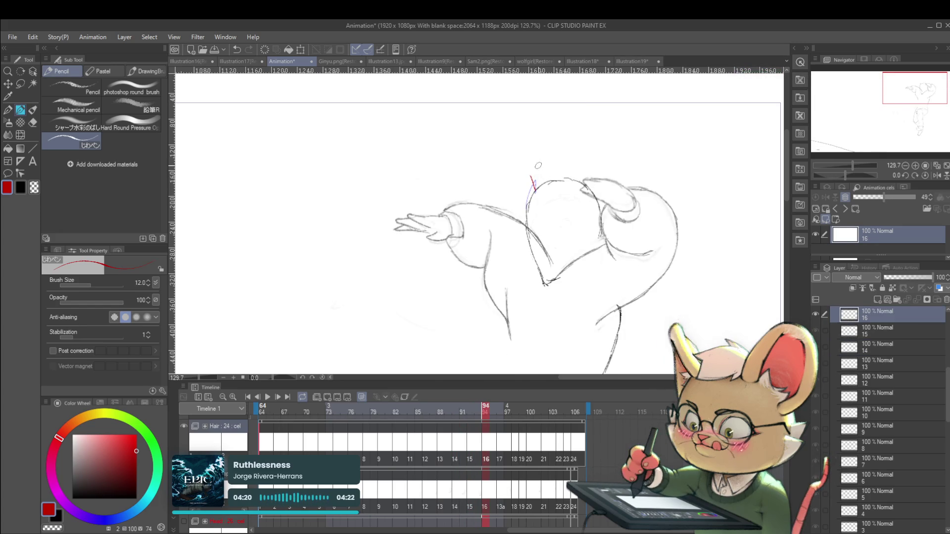
Undo those strokes and redraw a single red strand at the top of the head
{"action": "key", "text": "ctrl+z"}
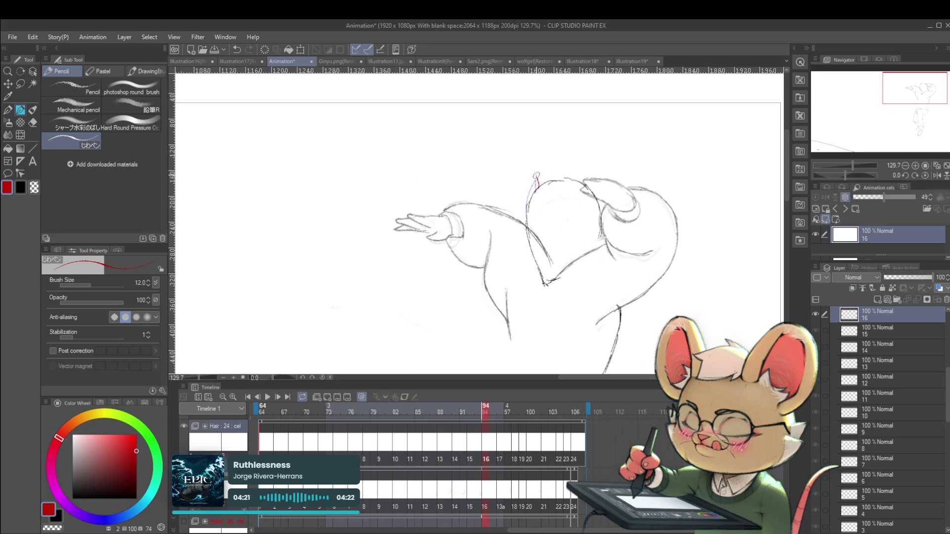
{"action": "key", "text": "ctrl+z"}
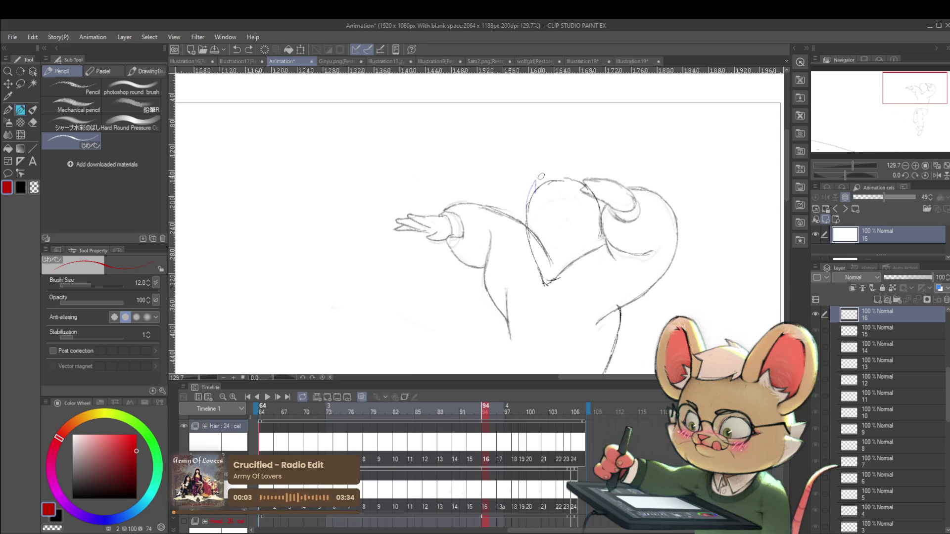
{"action": "key", "text": "ctrl+z"}
{"action": "left_click_drag", "start_coordinate": [535, 191], "coordinate": [538, 184]}
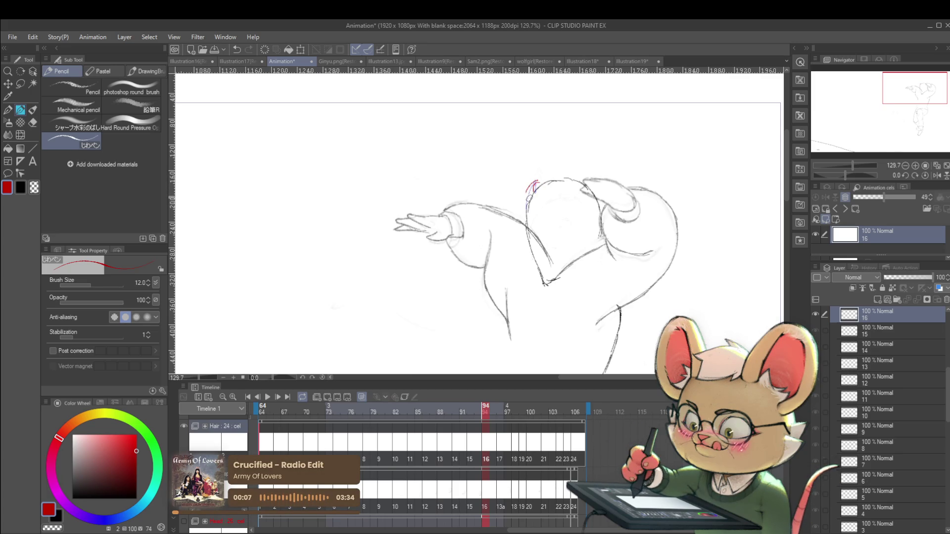
{"action": "key", "text": "ctrl+z"}
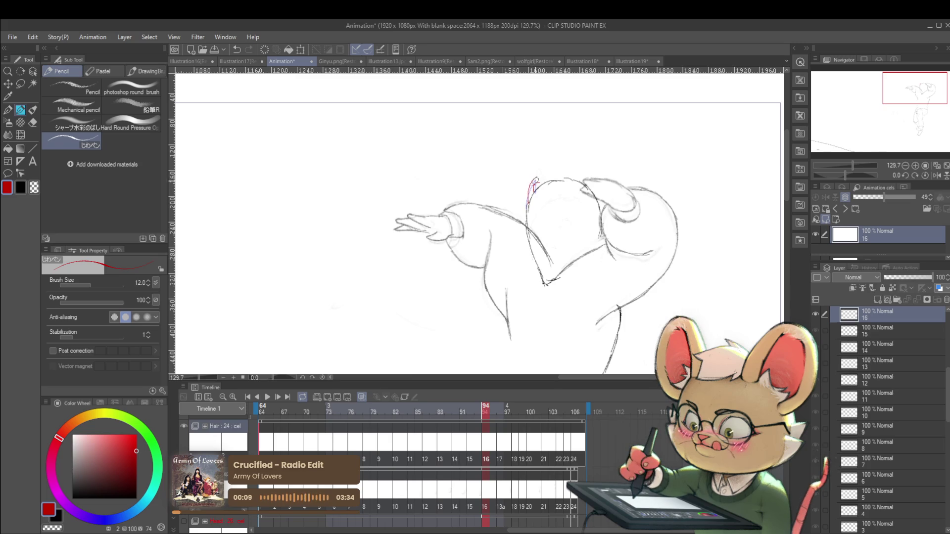
{"action": "key", "text": "ctrl+z"}
{"action": "left_click_drag", "start_coordinate": [529, 204], "coordinate": [539, 183]}
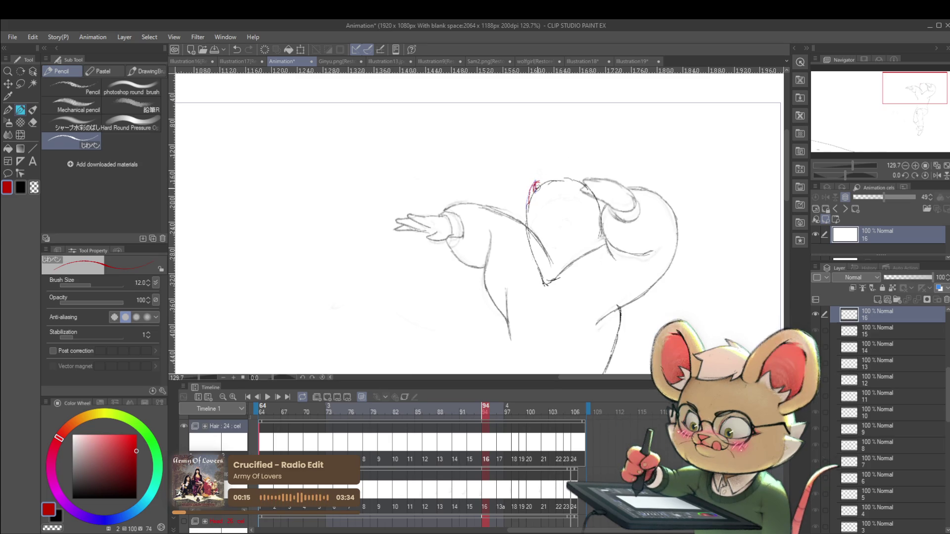
Step ahead to cels 17 and 18, comparing neighbouring frames
{"action": "key", "text": "ctrl+Right"}
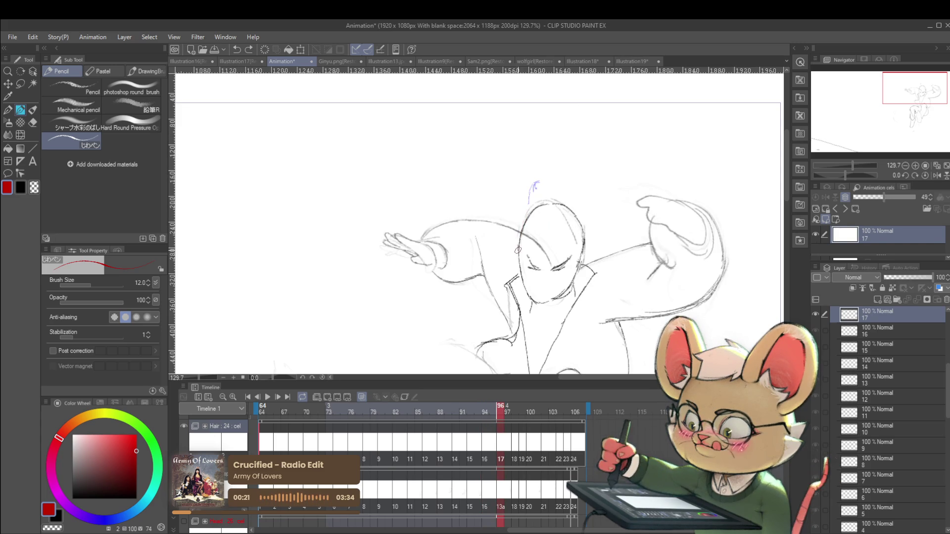
{"action": "key", "text": "ctrl+Left"}
{"action": "key", "text": "ctrl+Right"}
{"action": "key", "text": "ctrl+Right"}
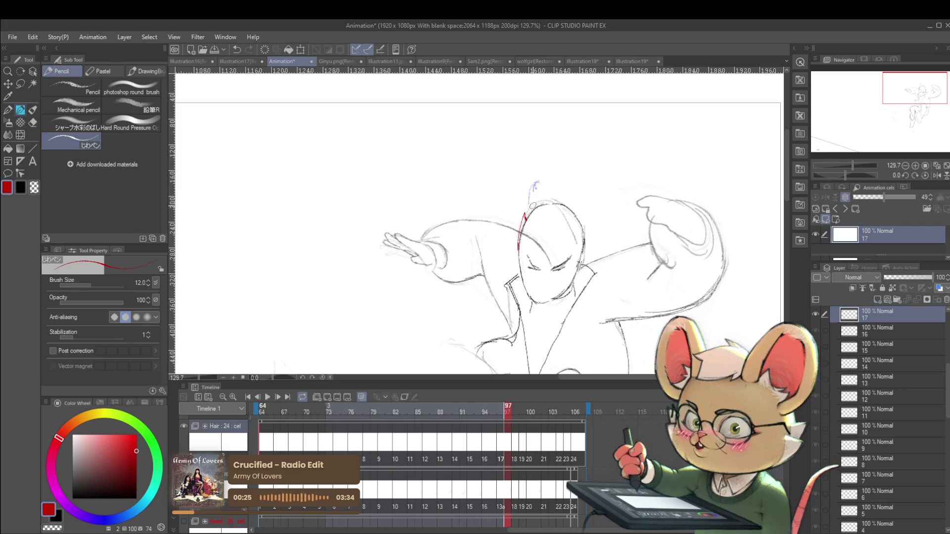
{"action": "key", "text": "ctrl+Right"}
{"action": "key", "text": "ctrl+Right"}
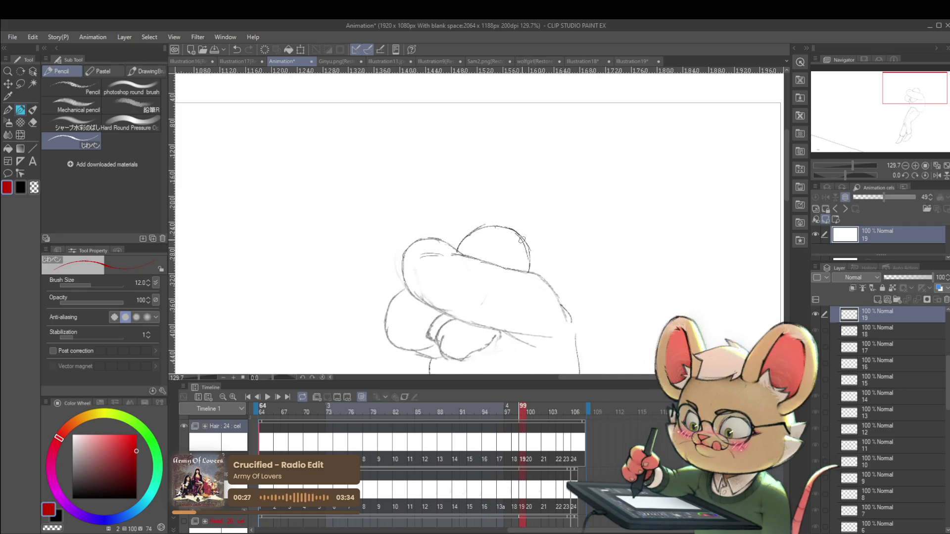
{"action": "key", "text": "ctrl+Left"}
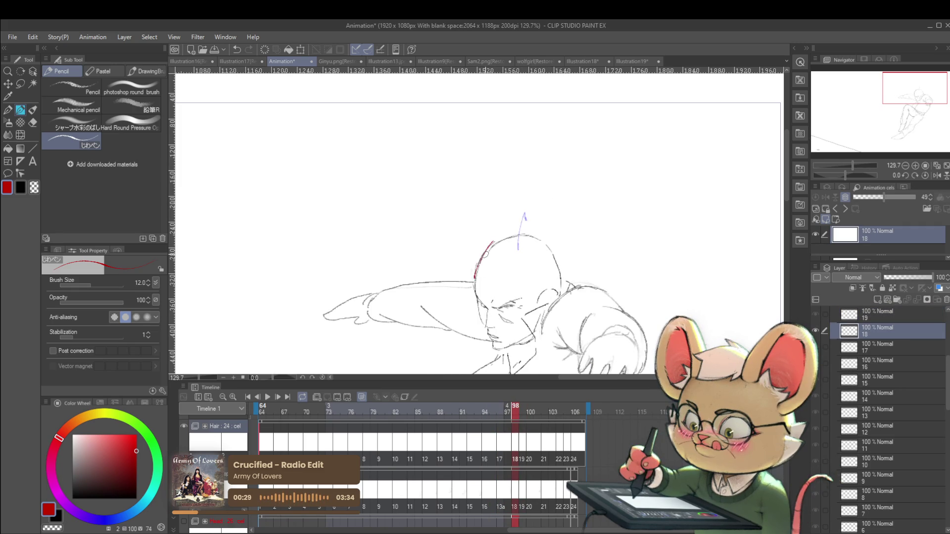
{"action": "scroll", "coordinate": [500, 240], "scroll_direction": "down", "scroll_amount": 5}
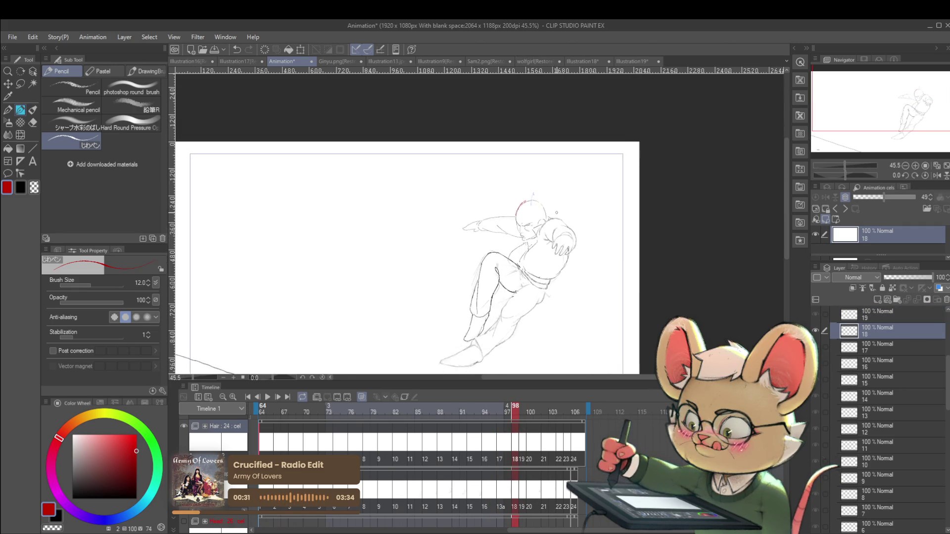
Play the animation with a mirrored view, stop it, and return unflipped to frame 73
{"action": "left_click", "coordinate": [266, 398]}
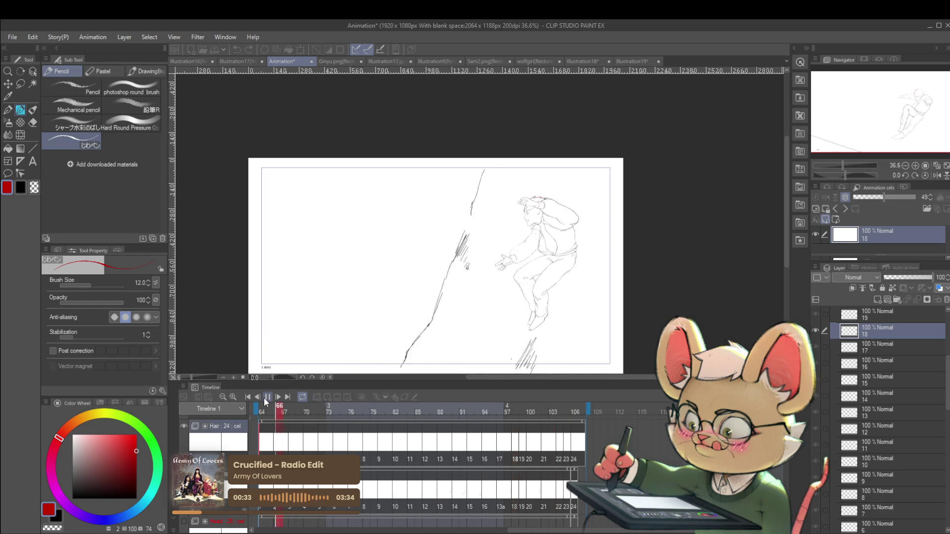
{"action": "left_click", "coordinate": [936, 176]}
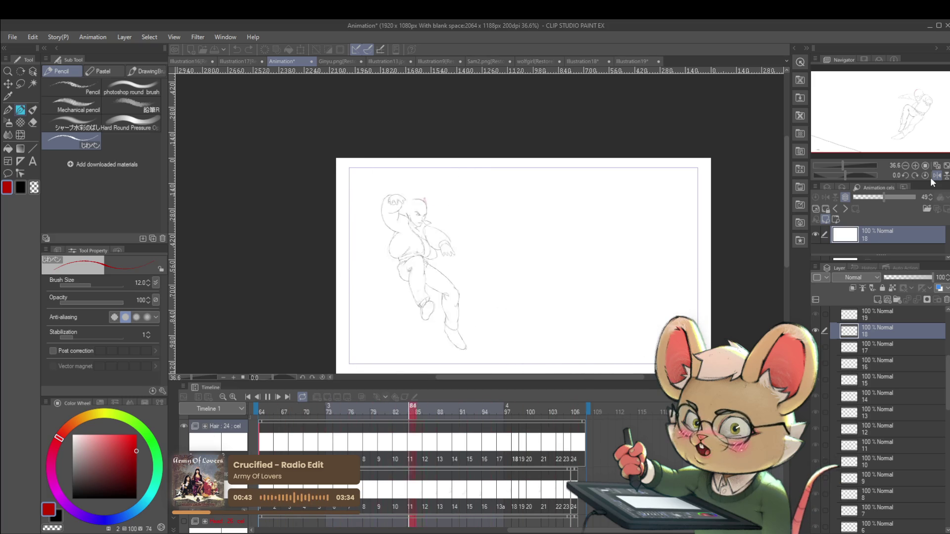
{"action": "left_click", "coordinate": [268, 397]}
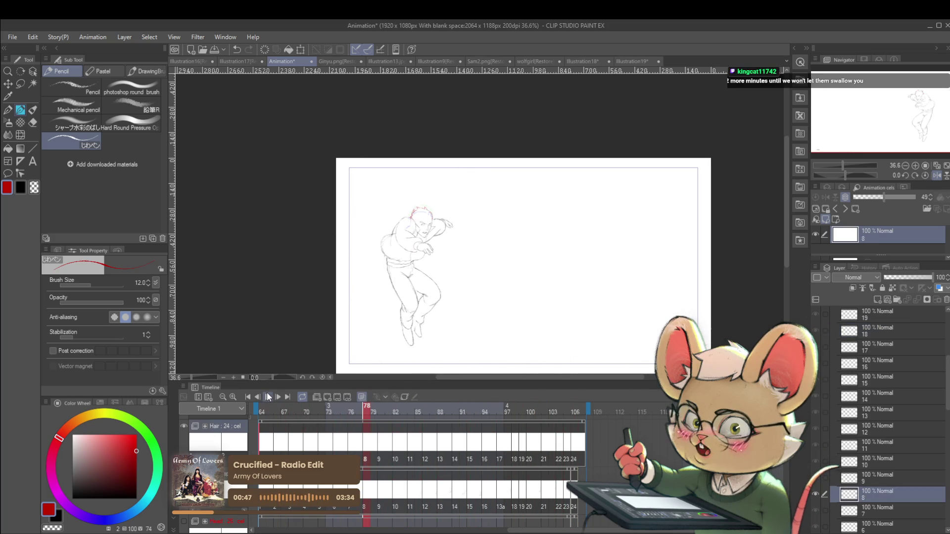
{"action": "key", "text": "Left"}
{"action": "key", "text": "Left"}
{"action": "key", "text": "Left"}
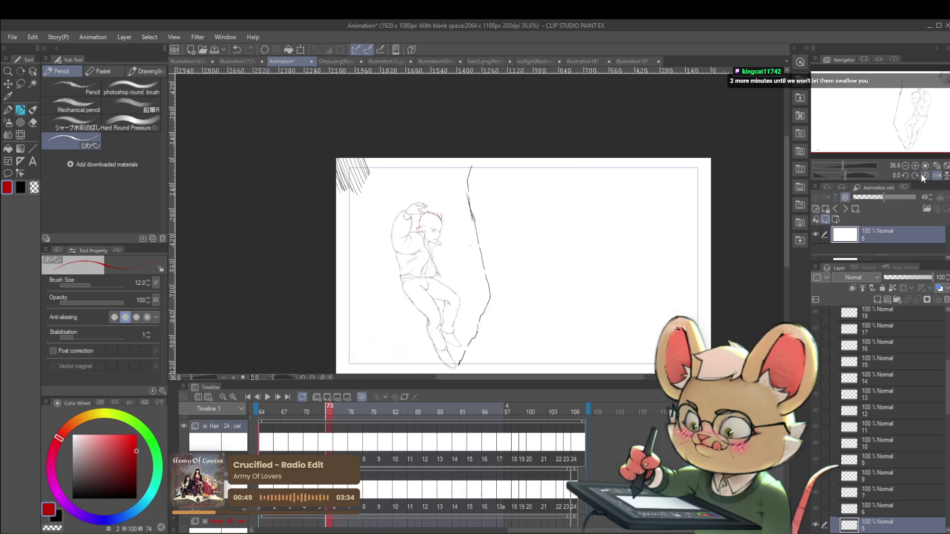
{"action": "left_click", "coordinate": [934, 178]}
Go to cel 4 at frame 70 and erase the red stroke on the head's left edge
{"action": "scroll", "coordinate": [563, 221], "scroll_direction": "up", "scroll_amount": 4}
{"action": "key", "text": "Left"}
{"action": "key", "text": "Left"}
{"action": "key", "text": "Left"}
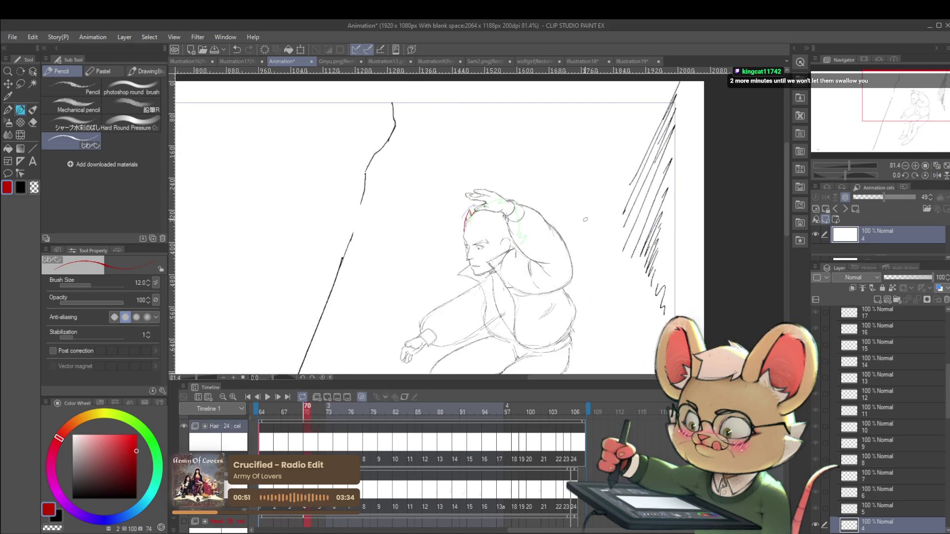
{"action": "key", "text": "Right"}
{"action": "key", "text": "Right"}
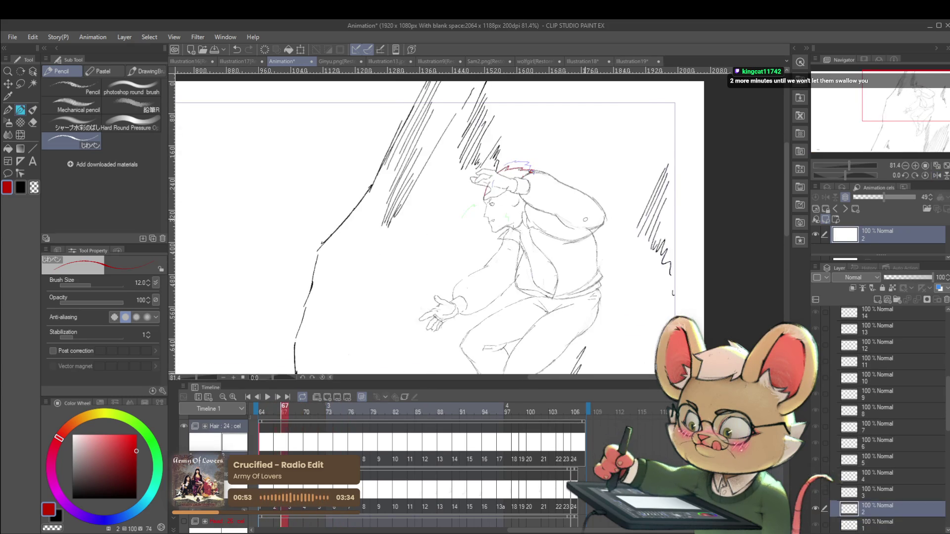
{"action": "key", "text": "Right"}
{"action": "key", "text": "Right"}
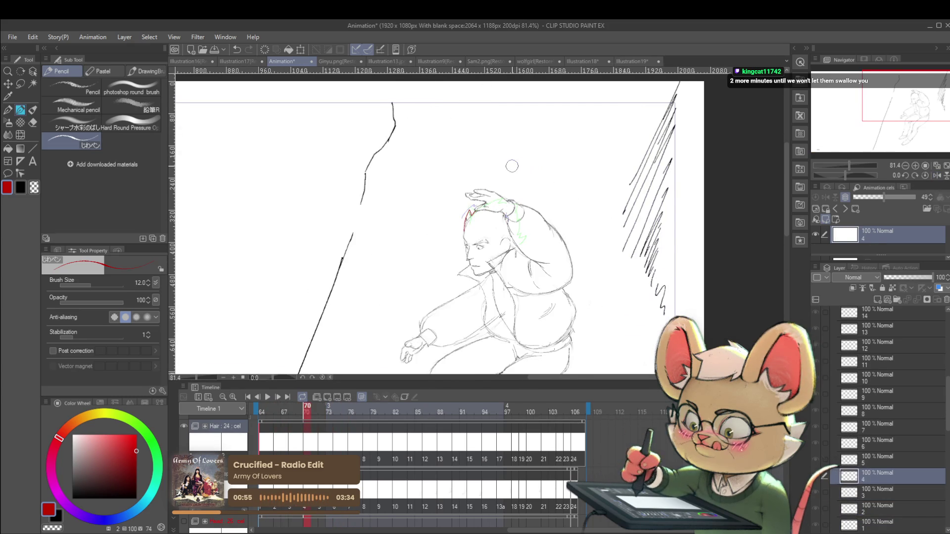
{"action": "scroll", "coordinate": [462, 229], "scroll_direction": "up", "scroll_amount": 4}
{"action": "left_click_drag", "start_coordinate": [462, 228], "coordinate": [468, 186]}
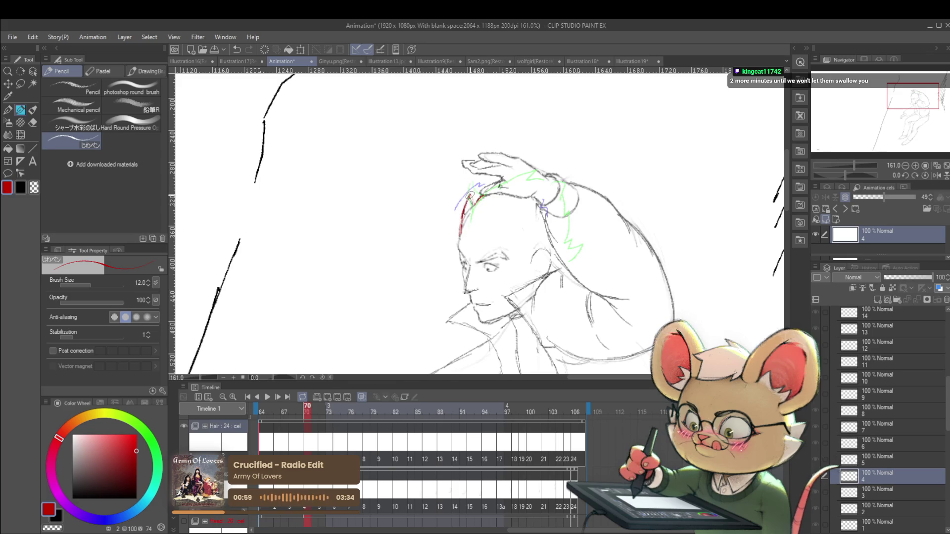
Draw a short red spike at cel 5's hairline, replacing a first attempt, and compare with cel 4
{"action": "key", "text": "Right"}
{"action": "key", "text": "Right"}
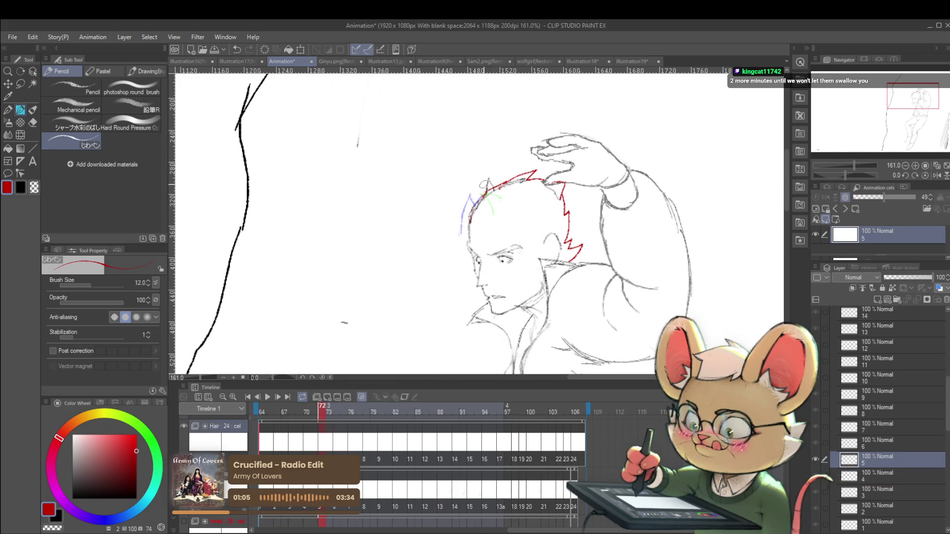
{"action": "left_click_drag", "start_coordinate": [484, 192], "coordinate": [490, 189]}
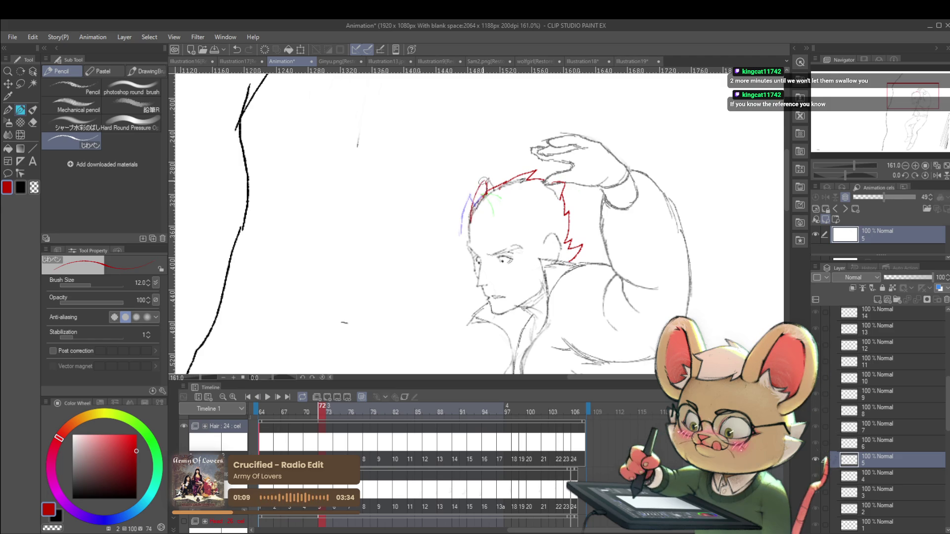
{"action": "key", "text": "ctrl+z"}
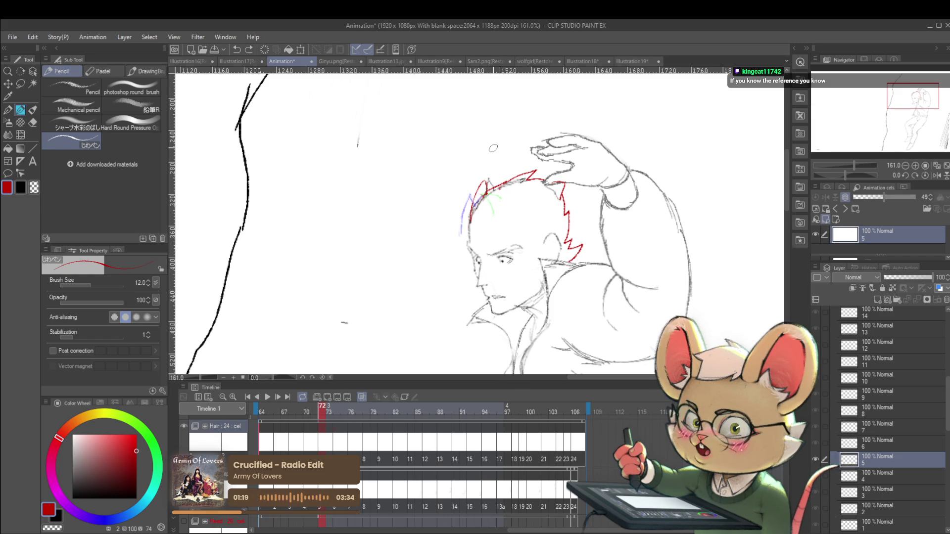
{"action": "left_click_drag", "start_coordinate": [482, 187], "coordinate": [487, 175]}
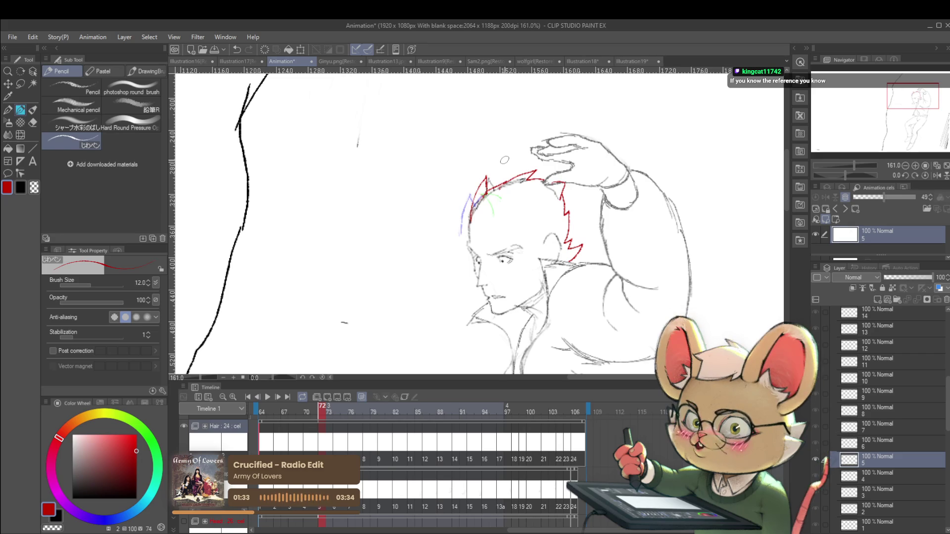
{"action": "key", "text": "Left"}
{"action": "key", "text": "Right"}
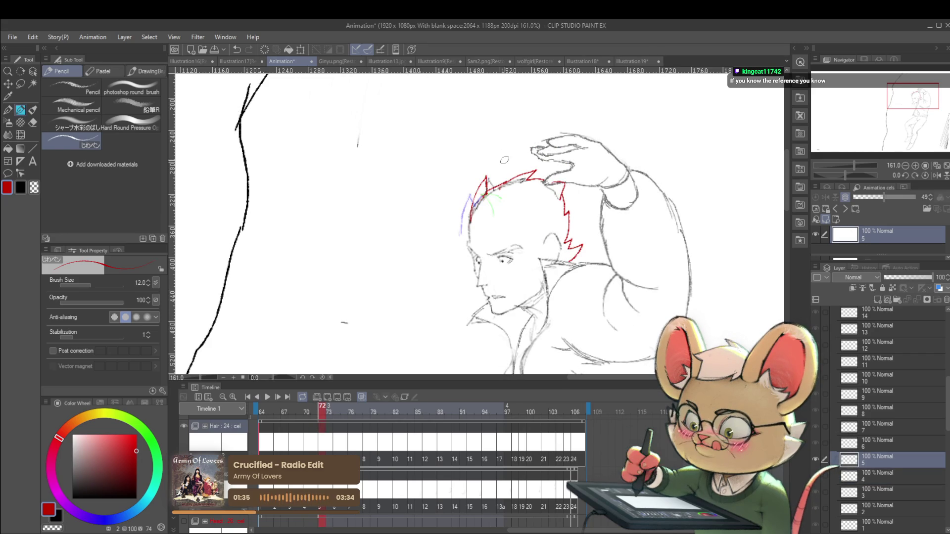
{"action": "scroll", "coordinate": [488, 194], "scroll_direction": "up", "scroll_amount": 2}
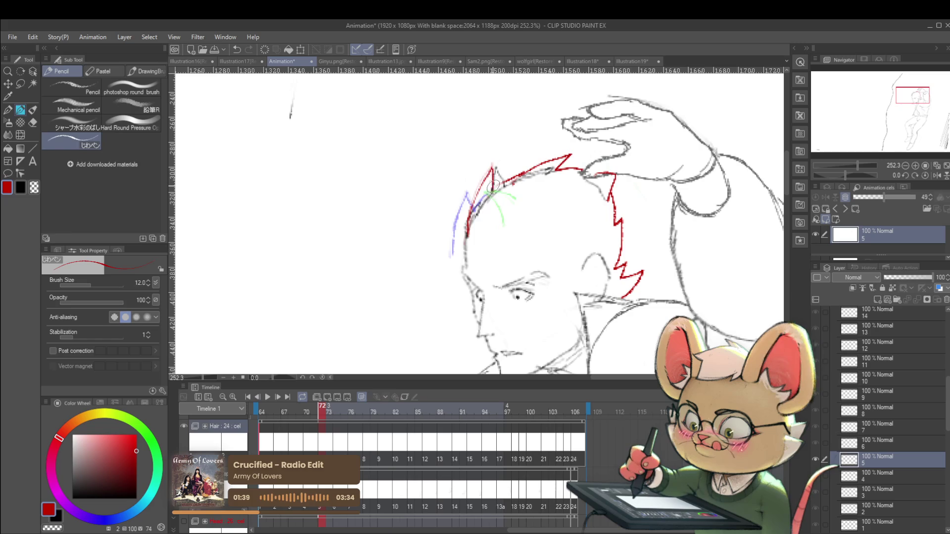
{"action": "scroll", "coordinate": [489, 185], "scroll_direction": "down", "scroll_amount": 3}
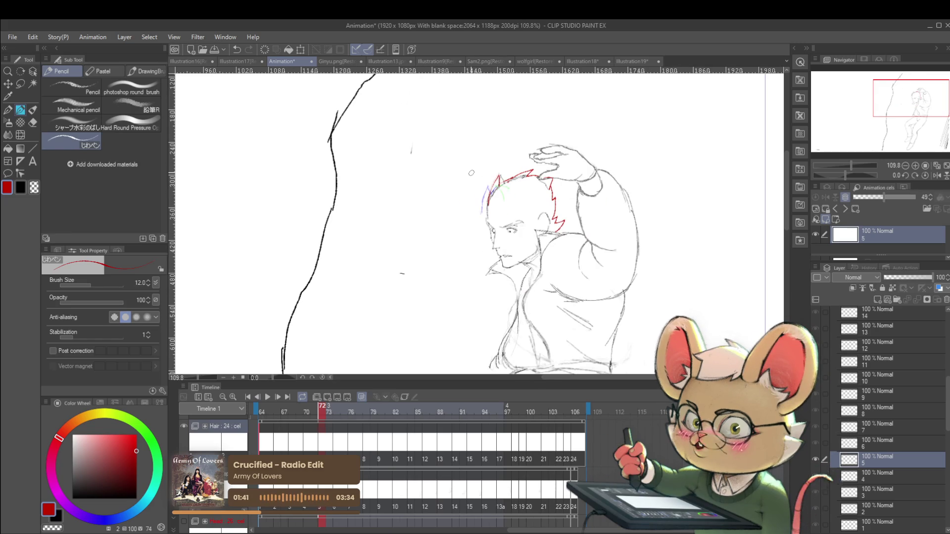
{"action": "key", "text": "Right"}
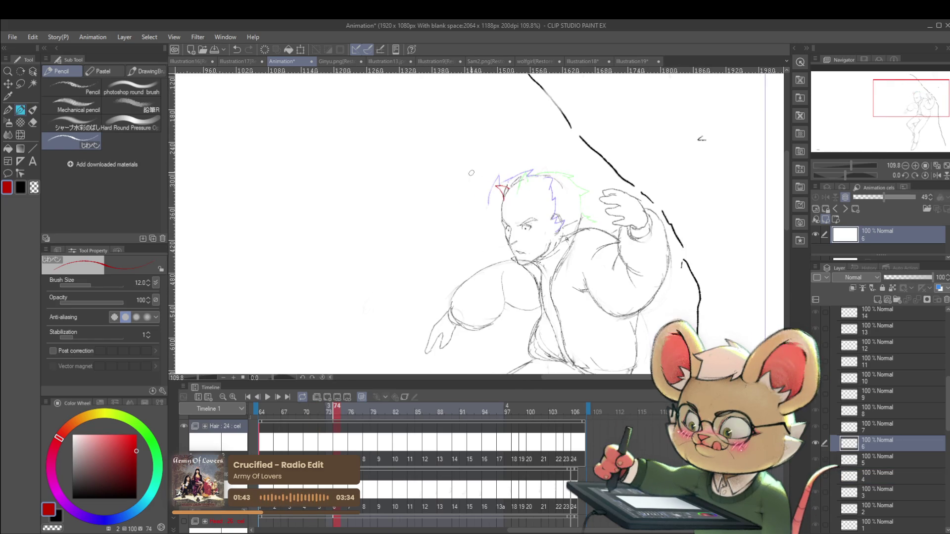
Undo the two red hair strokes on cel 6 at frame 75
{"action": "key", "text": "Left"}
{"action": "scroll", "coordinate": [524, 176], "scroll_direction": "up", "scroll_amount": 3}
{"action": "key", "text": "Right"}
{"action": "key", "text": "Right"}
{"action": "key", "text": "ctrl+z"}
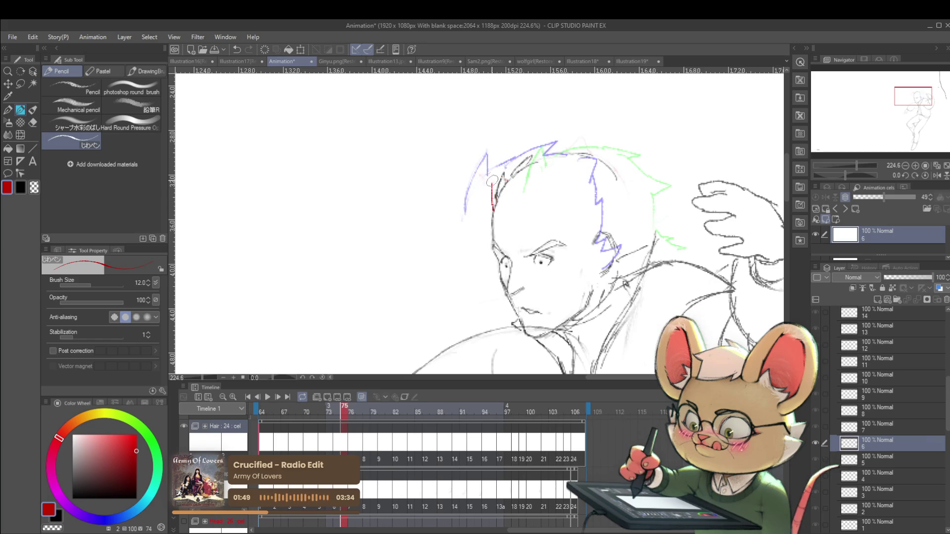
{"action": "key", "text": "ctrl+z"}
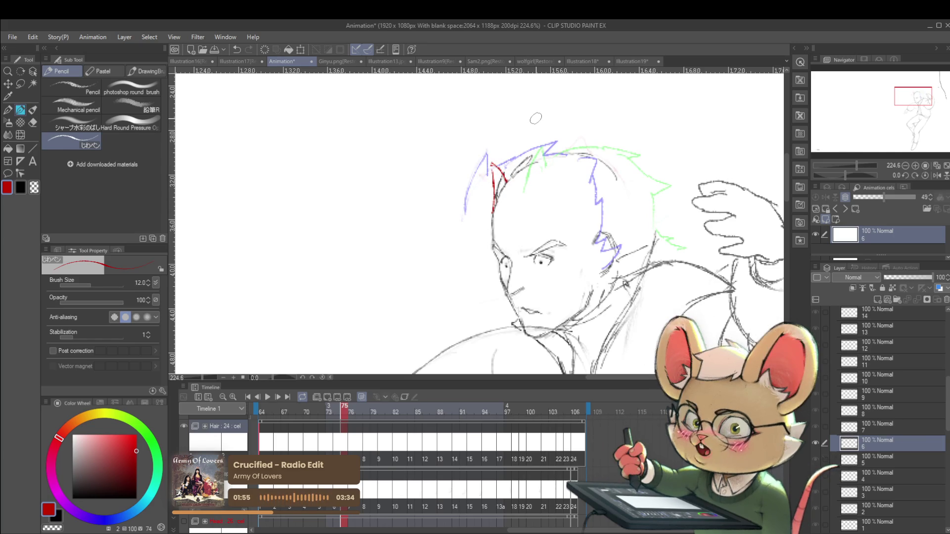
Step through cels 7 to 11 at frame 84 and fit the whole page in the window
{"action": "key", "text": "Right"}
{"action": "key", "text": "Right"}
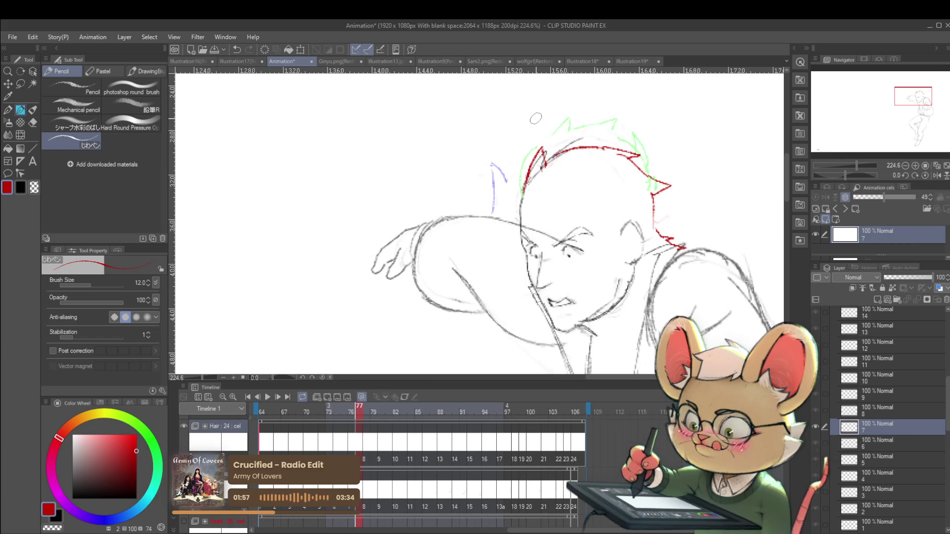
{"action": "key", "text": "Right"}
{"action": "key", "text": "Right"}
{"action": "key", "text": "Right"}
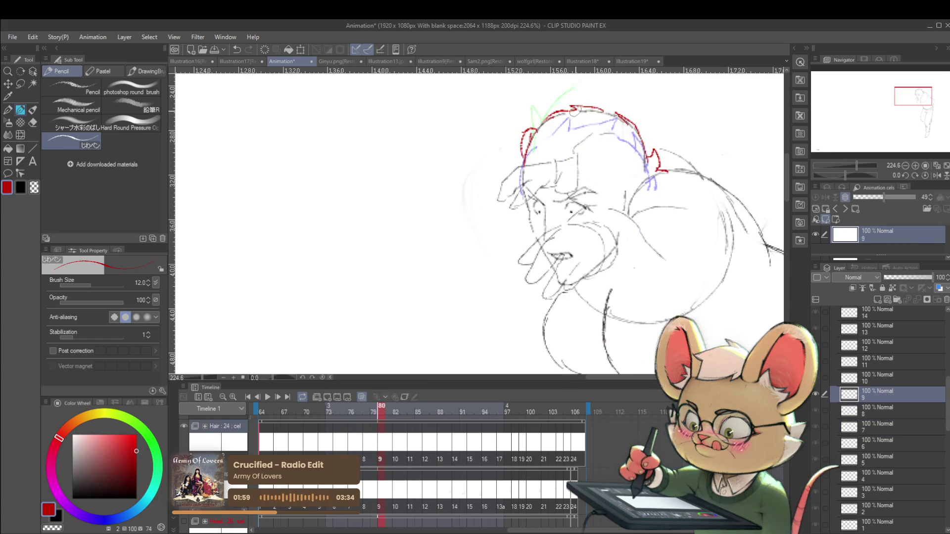
{"action": "key", "text": "Right"}
{"action": "key", "text": "Left"}
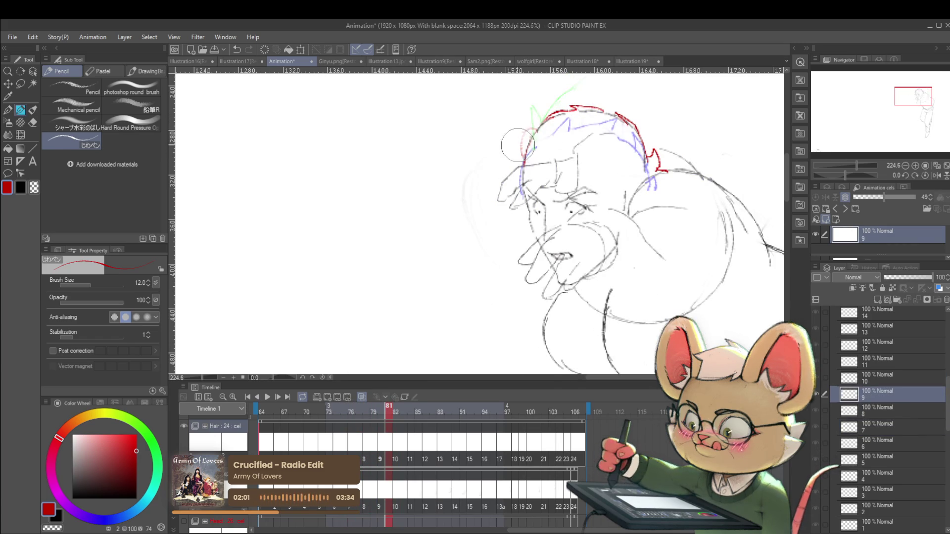
{"action": "key", "text": "Left"}
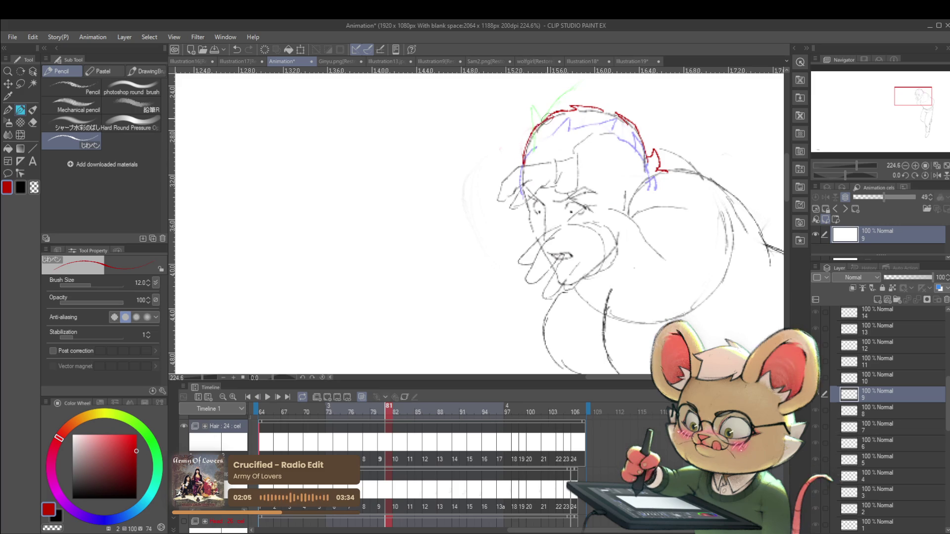
{"action": "key", "text": "Right"}
{"action": "key", "text": "Right"}
{"action": "key", "text": "Right"}
{"action": "key", "text": "ctrl+0"}
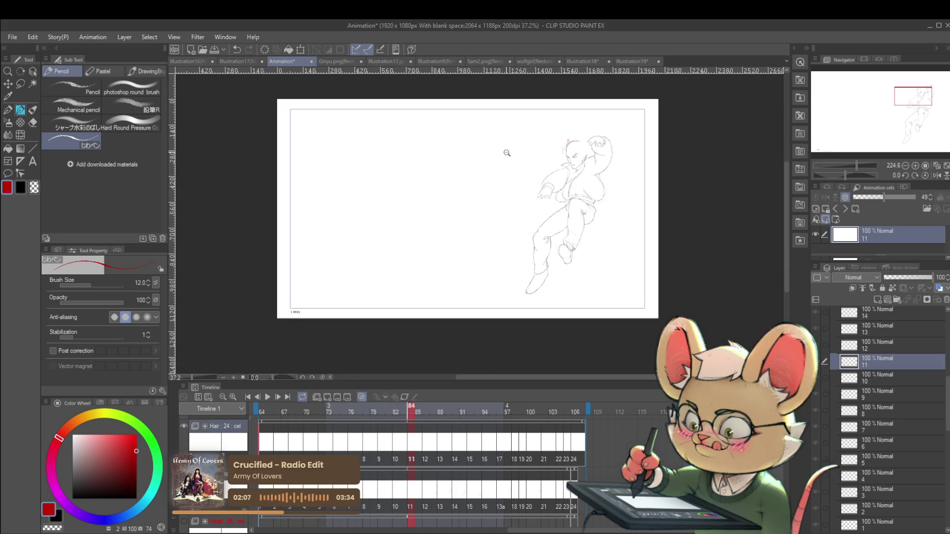
Play the animation with the view mirrored, stop on cel 10 at frame 82, and centre the head
{"action": "left_click", "coordinate": [268, 400]}
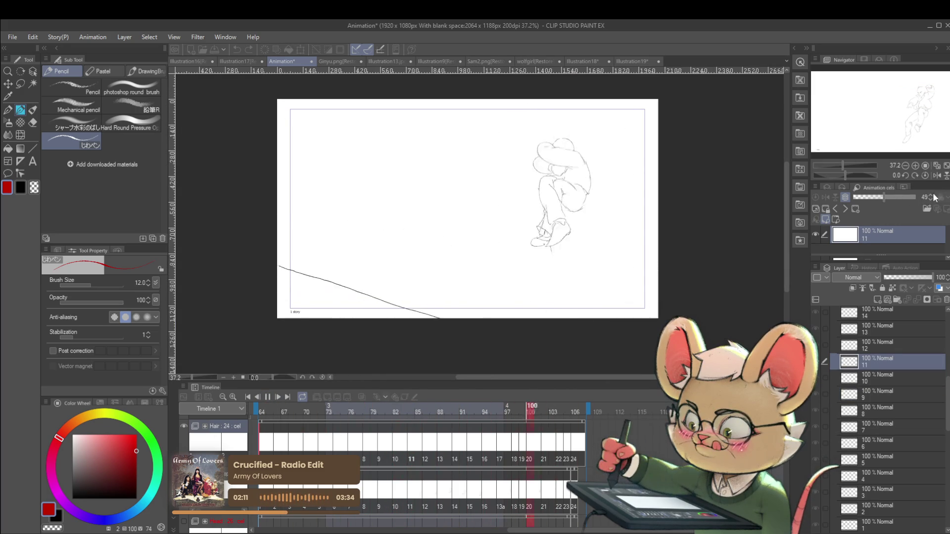
{"action": "left_click", "coordinate": [936, 175]}
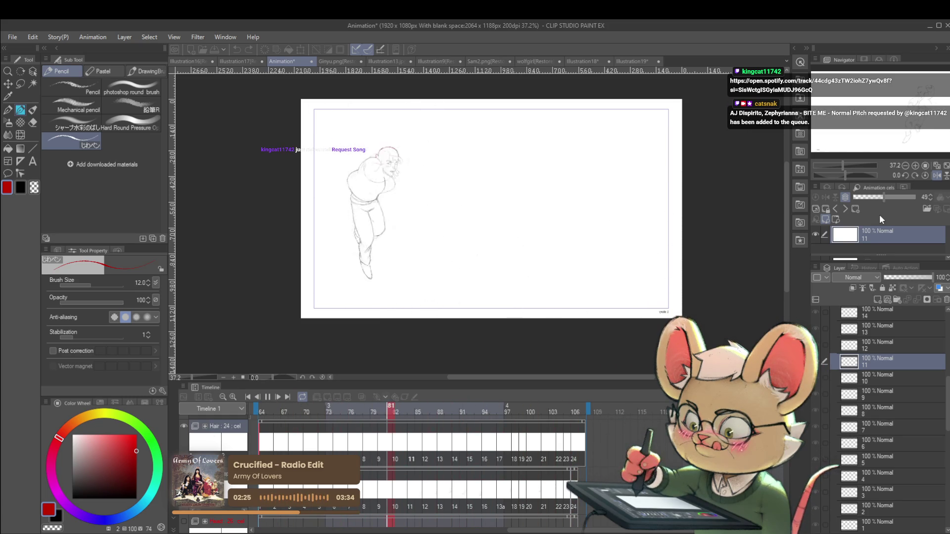
{"action": "left_click", "coordinate": [267, 396]}
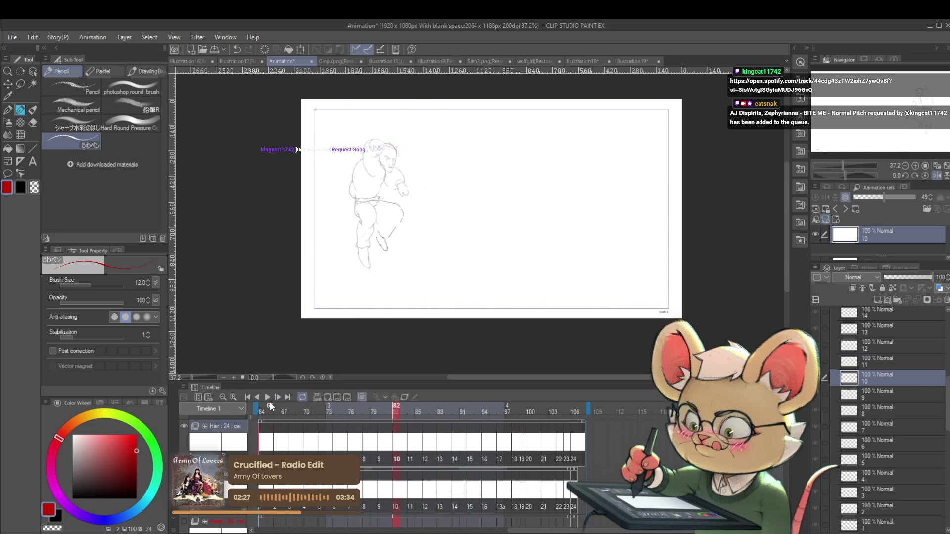
{"action": "scroll", "coordinate": [429, 154], "scroll_direction": "up", "scroll_amount": 5}
{"action": "left_click_drag", "start_coordinate": [428, 155], "coordinate": [425, 174]}
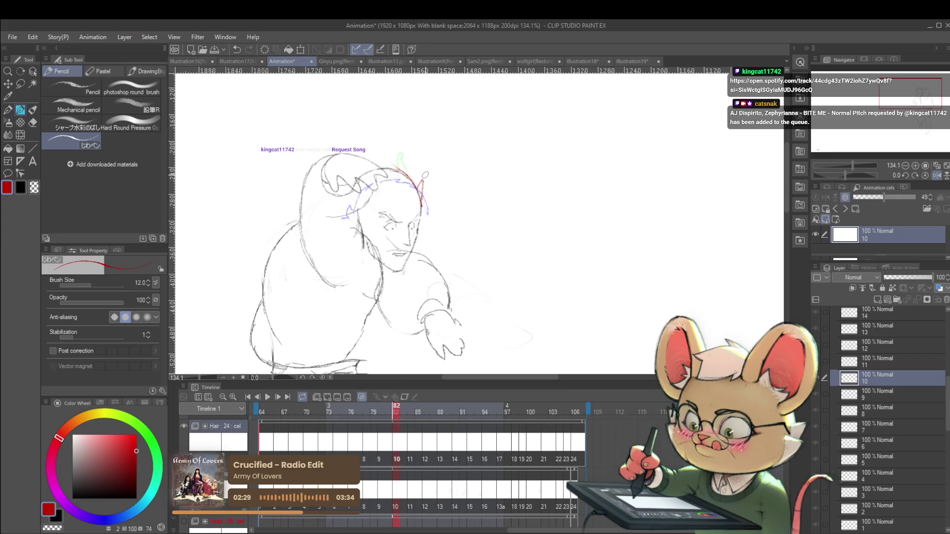
Un-mirror the canvas and undo the long red head stroke on cel 5 at frame 72
{"action": "key", "text": "Left"}
{"action": "key", "text": "Left"}
{"action": "key", "text": "Left"}
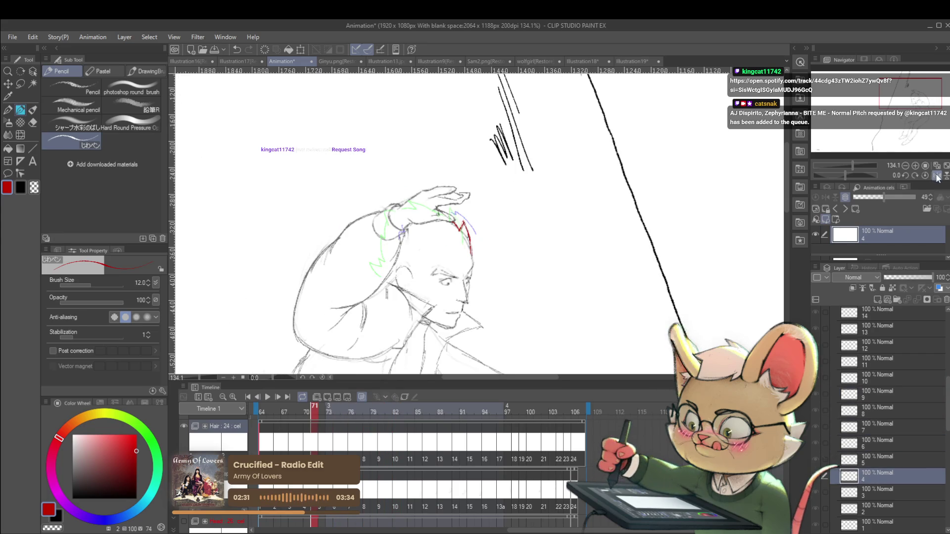
{"action": "left_click", "coordinate": [936, 177]}
{"action": "key", "text": "Left"}
{"action": "key", "text": "Left"}
{"action": "key", "text": "Left"}
{"action": "key", "text": "Right"}
{"action": "key", "text": "Right"}
{"action": "key", "text": "Right"}
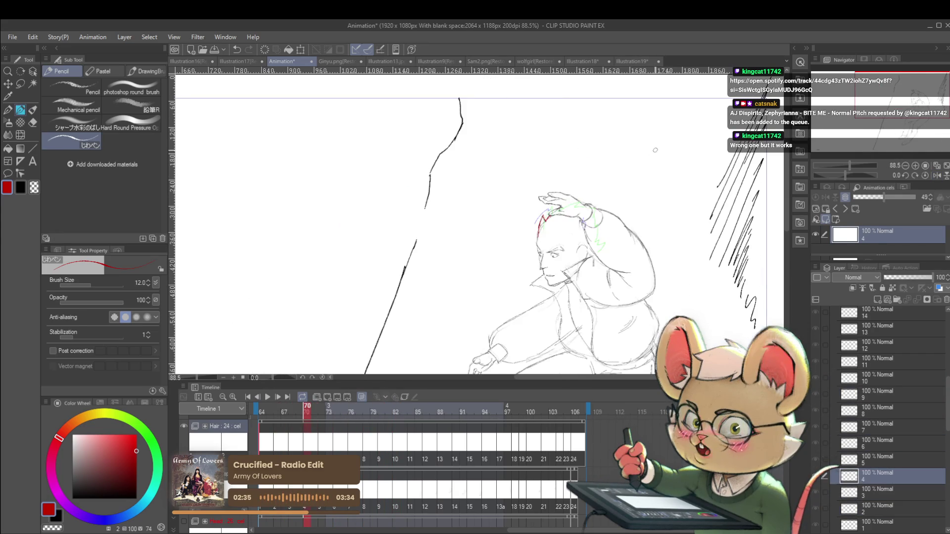
{"action": "key", "text": "Right"}
{"action": "key", "text": "Right"}
{"action": "scroll", "coordinate": [588, 198], "scroll_direction": "up", "scroll_amount": 5}
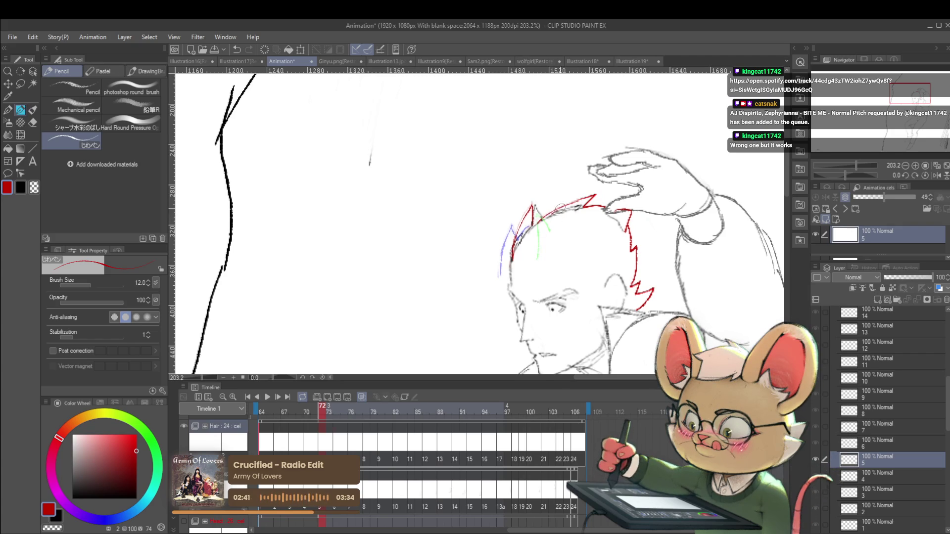
{"action": "key", "text": "ctrl+z"}
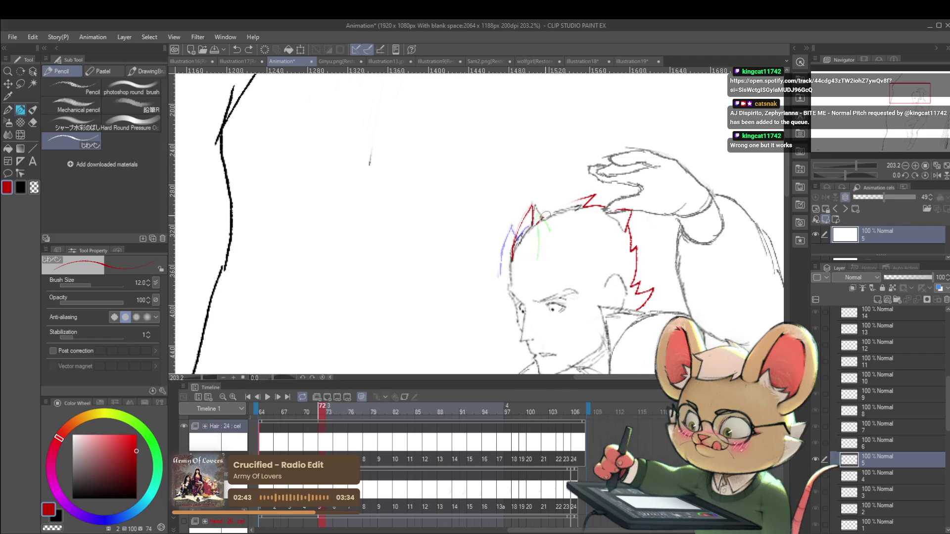
{"action": "scroll", "coordinate": [603, 200], "scroll_direction": "down", "scroll_amount": 6}
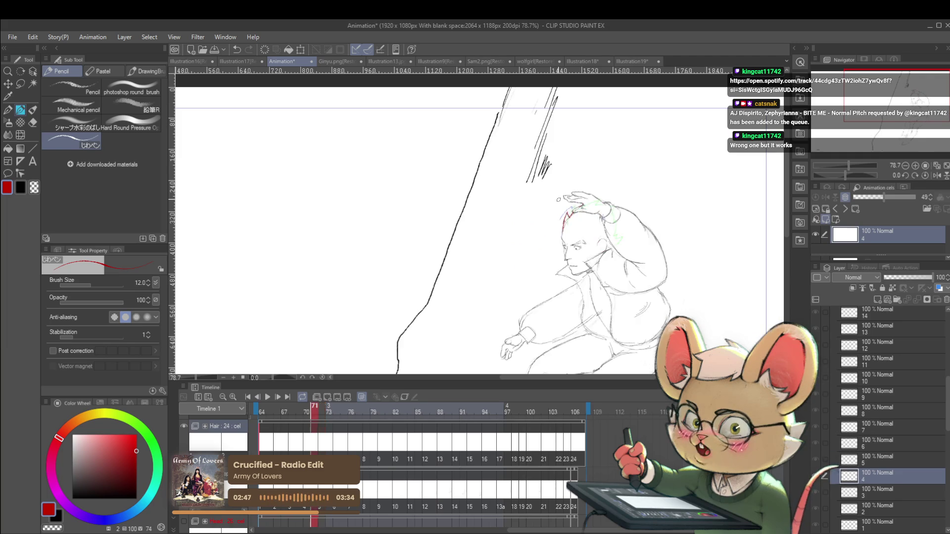
Draw a red zigzag hair strand on the head in the frame 74 cel
{"action": "key", "text": "period"}
{"action": "key", "text": "comma"}
{"action": "key", "text": "period"}
{"action": "key", "text": "period"}
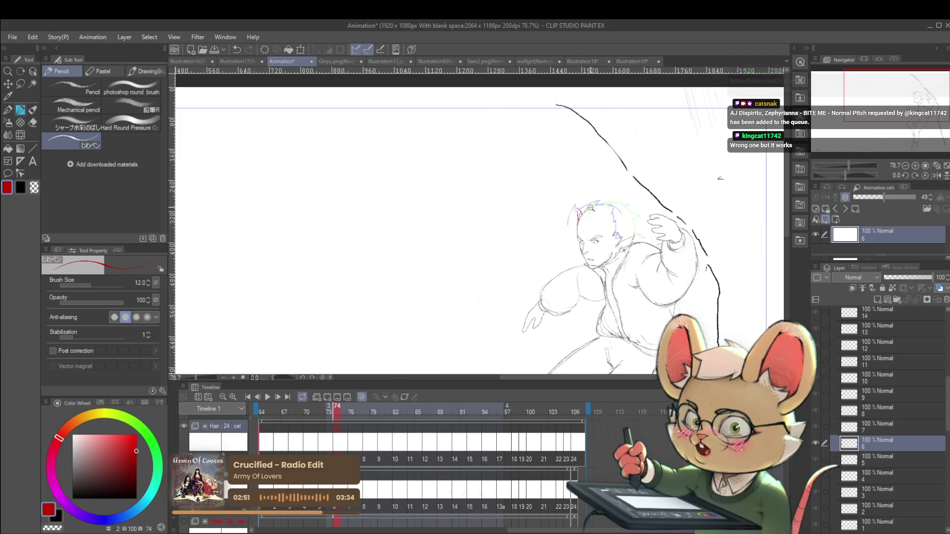
{"action": "scroll", "coordinate": [586, 203], "scroll_direction": "up", "scroll_amount": 4}
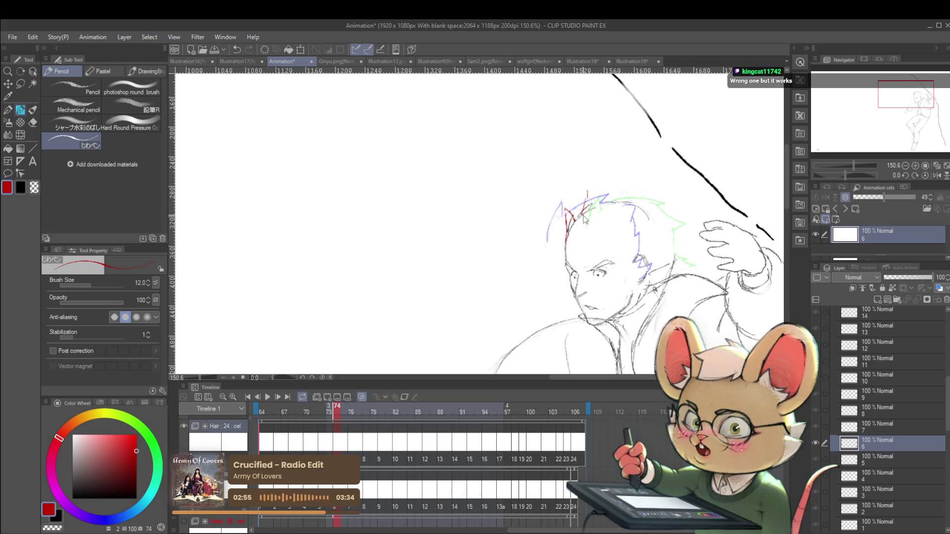
{"action": "left_click_drag", "start_coordinate": [576, 220], "coordinate": [591, 196]}
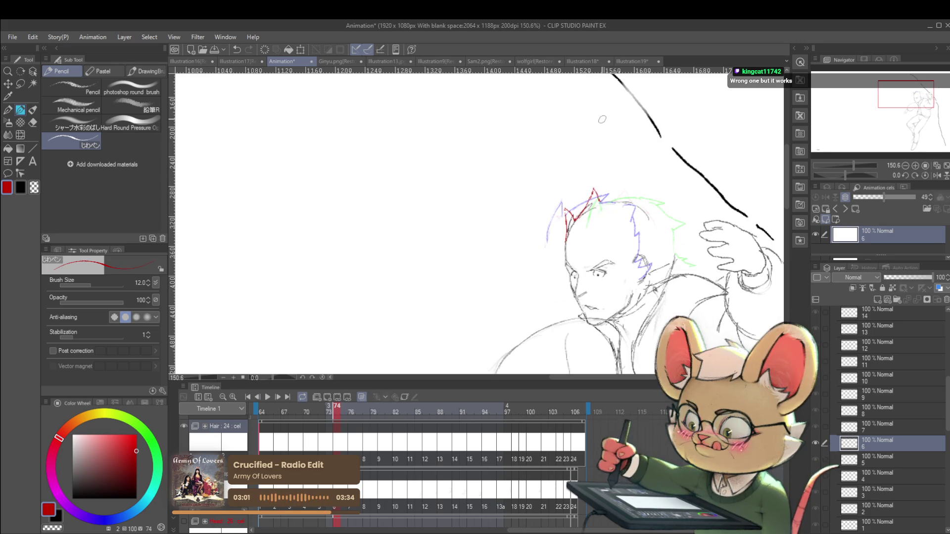
Add three red zigzag hair strokes along the head top on the frame 76 cel
{"action": "key", "text": "ctrl+Right"}
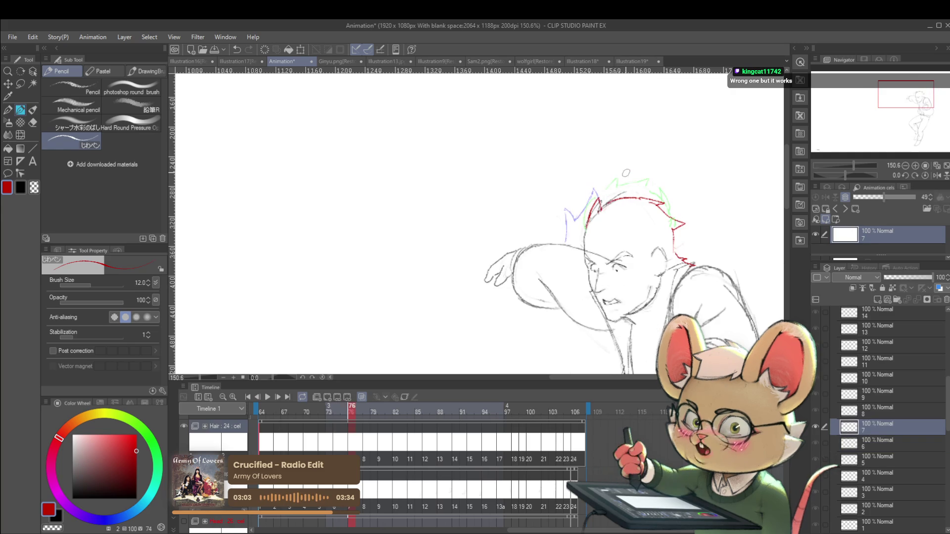
{"action": "left_click_drag", "start_coordinate": [622, 196], "coordinate": [633, 187]}
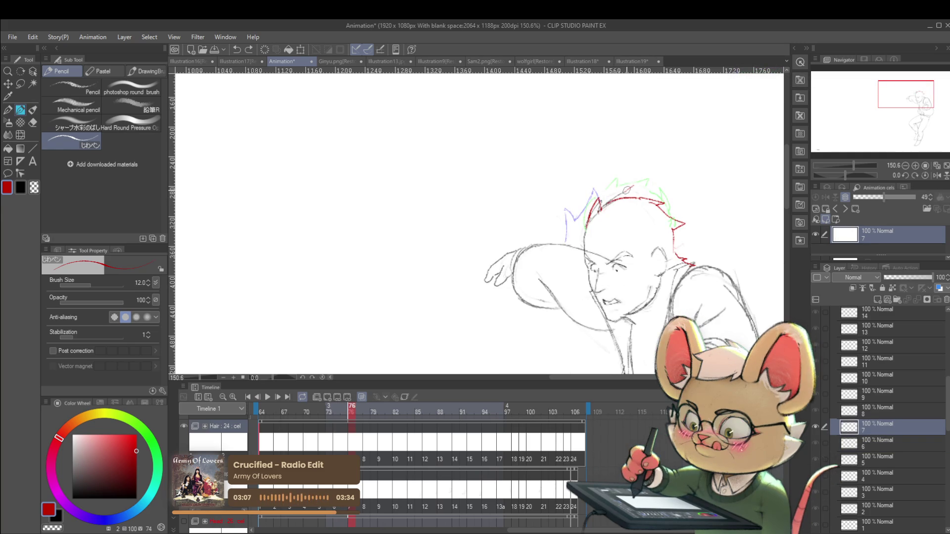
{"action": "left_click_drag", "start_coordinate": [638, 187], "coordinate": [613, 199]}
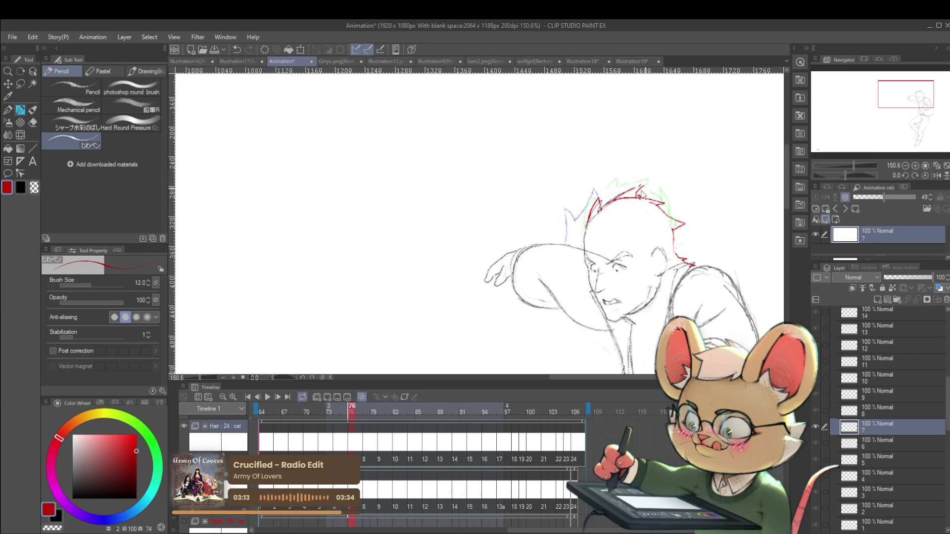
{"action": "left_click_drag", "start_coordinate": [640, 188], "coordinate": [646, 182]}
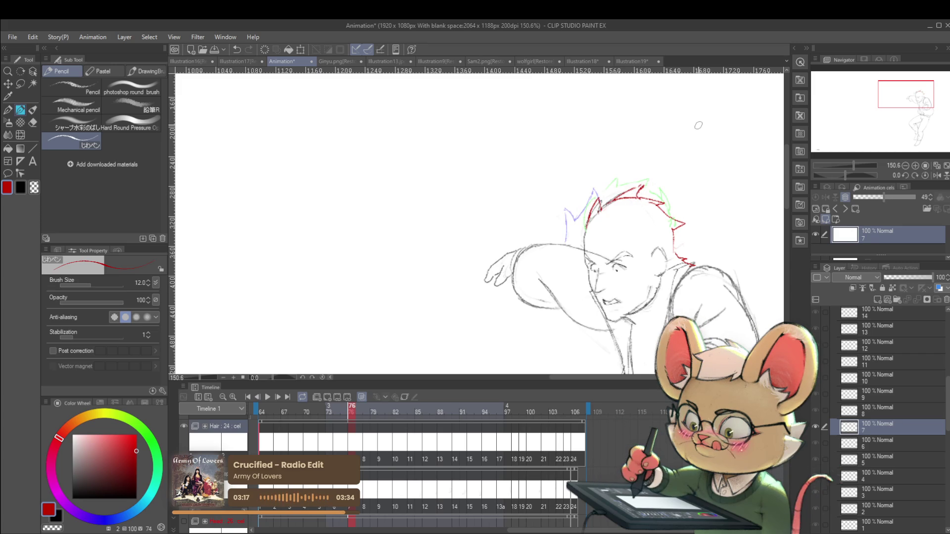
{"action": "scroll", "coordinate": [614, 208], "scroll_direction": "down", "scroll_amount": 3}
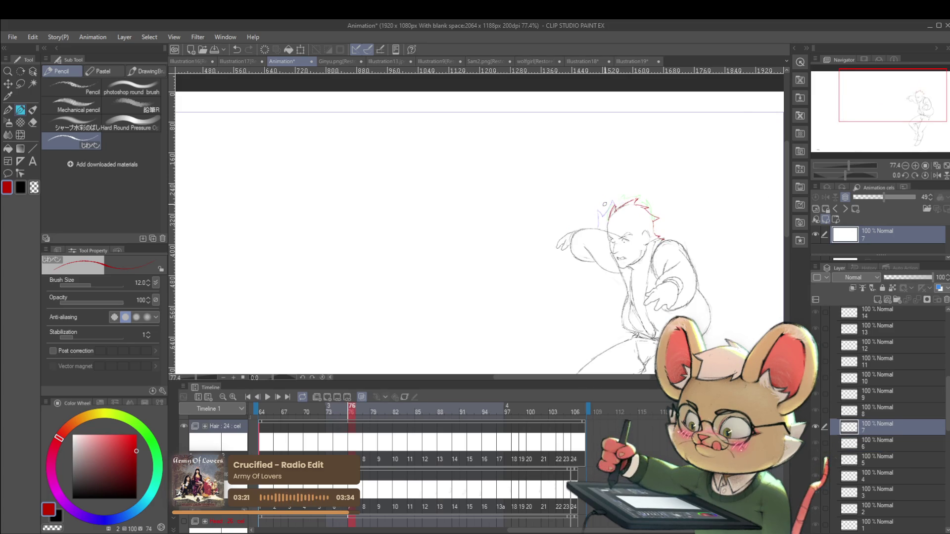
Compare frames 77 and 78, then draw a short red stroke on the hair peak at frame 78
{"action": "key", "text": "Right"}
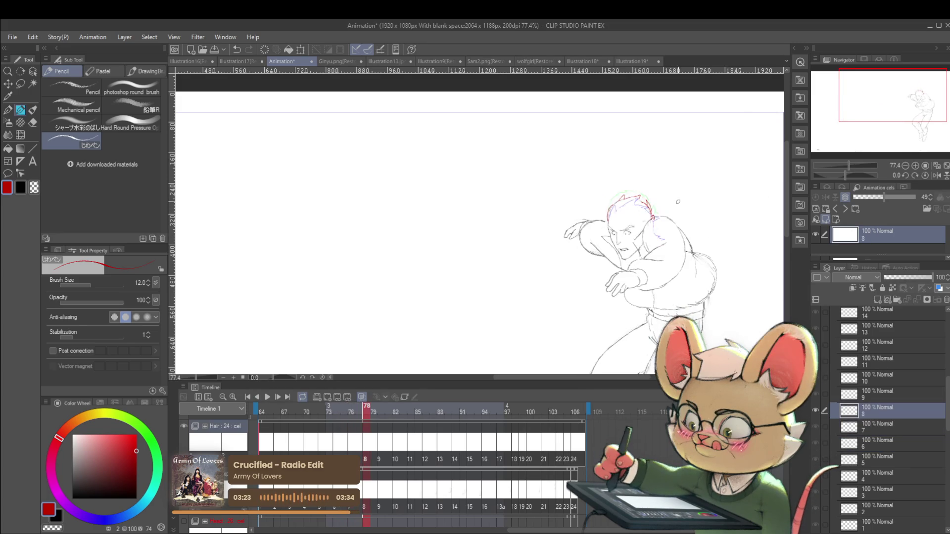
{"action": "scroll", "coordinate": [623, 215], "scroll_direction": "up", "scroll_amount": 3}
{"action": "key", "text": "Right"}
{"action": "key", "text": "Left"}
{"action": "key", "text": "Left"}
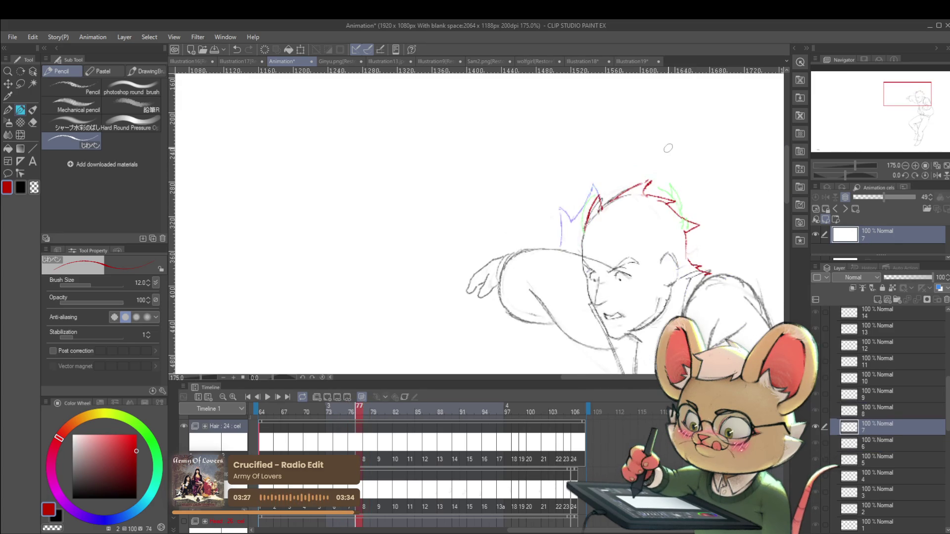
{"action": "key", "text": "Right"}
{"action": "key", "text": "Left"}
{"action": "key", "text": "Right"}
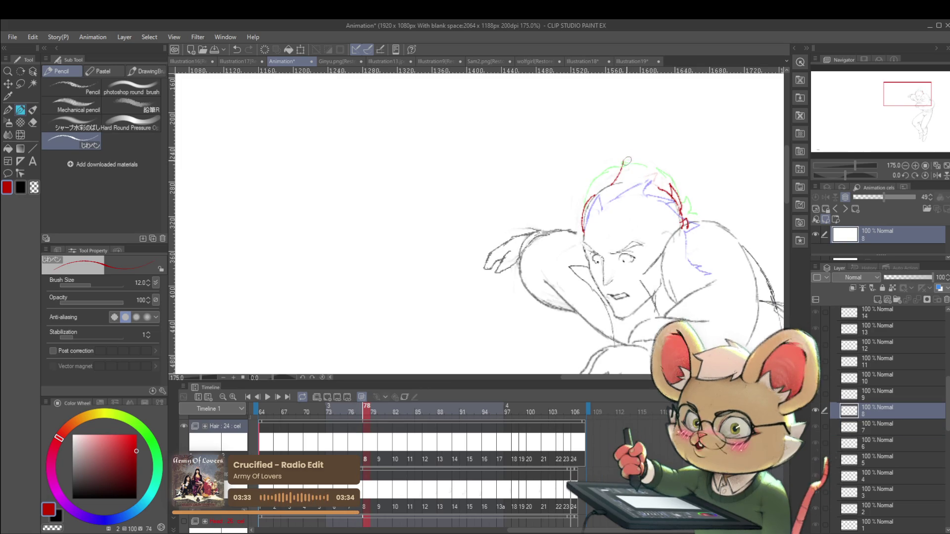
{"action": "left_click_drag", "start_coordinate": [624, 162], "coordinate": [630, 176]}
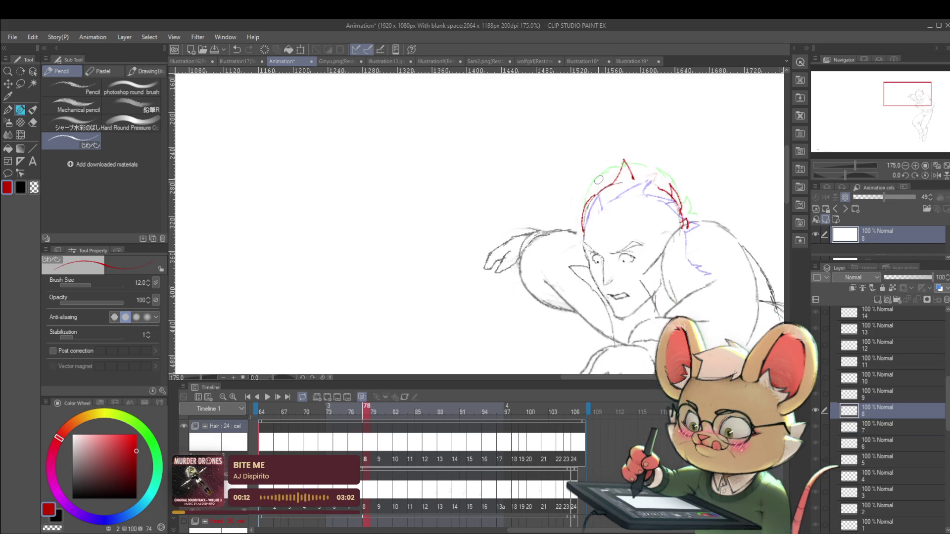
Draw a red arc over the top of the head on the frame 80 cel
{"action": "key", "text": "Right"}
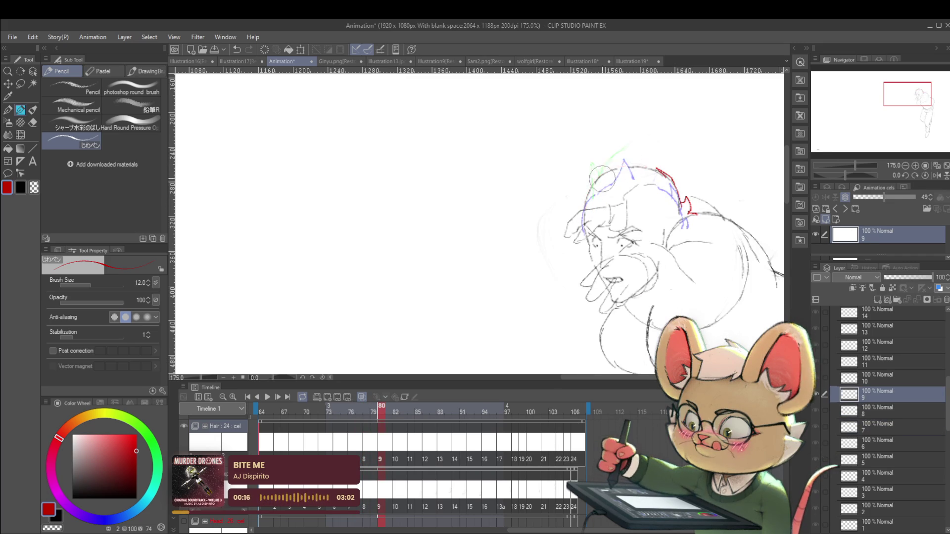
{"action": "left_click_drag", "start_coordinate": [586, 207], "coordinate": [644, 166]}
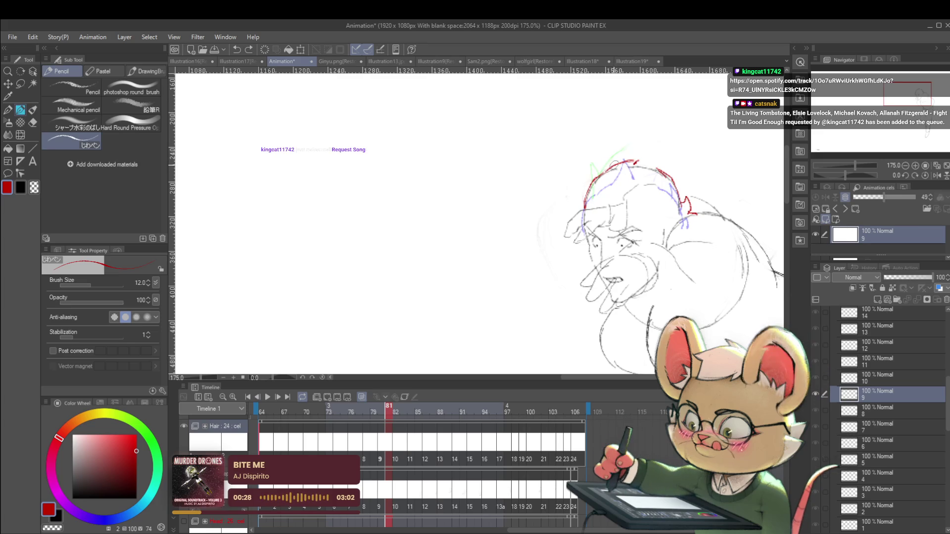
{"action": "scroll", "coordinate": [626, 151], "scroll_direction": "down", "scroll_amount": 5}
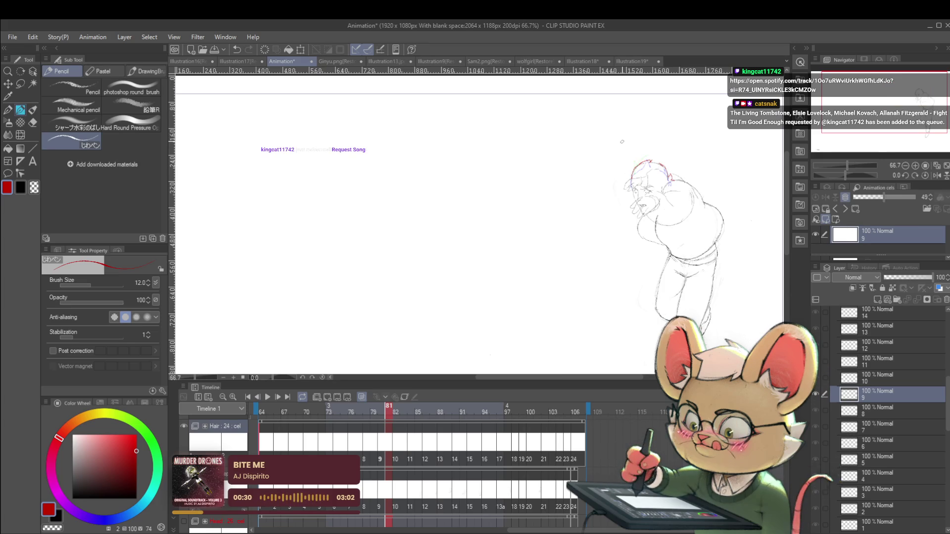
Step past frame 82 and draw a red hair stroke on the frame 84 head, redoing it once
{"action": "key", "text": "period"}
{"action": "scroll", "coordinate": [623, 143], "scroll_direction": "up", "scroll_amount": 6}
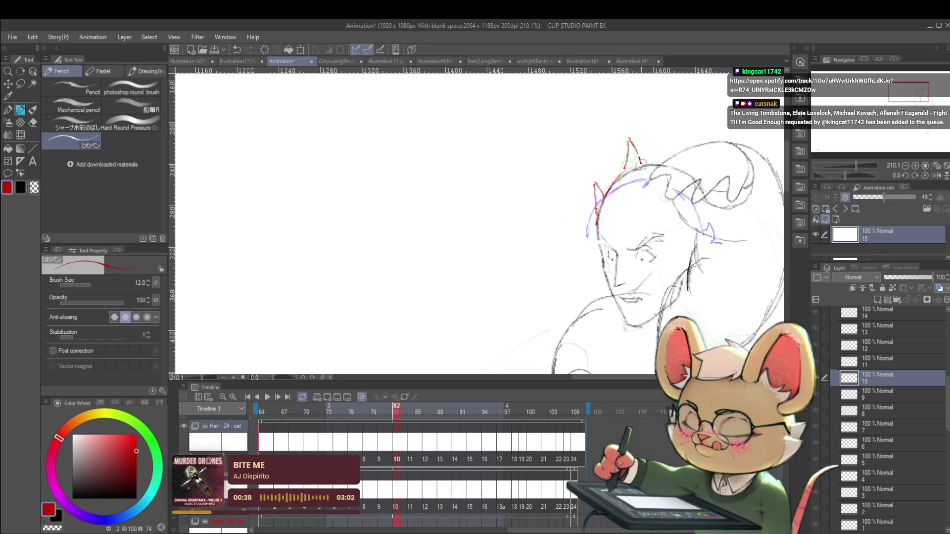
{"action": "scroll", "coordinate": [618, 148], "scroll_direction": "down", "scroll_amount": 3}
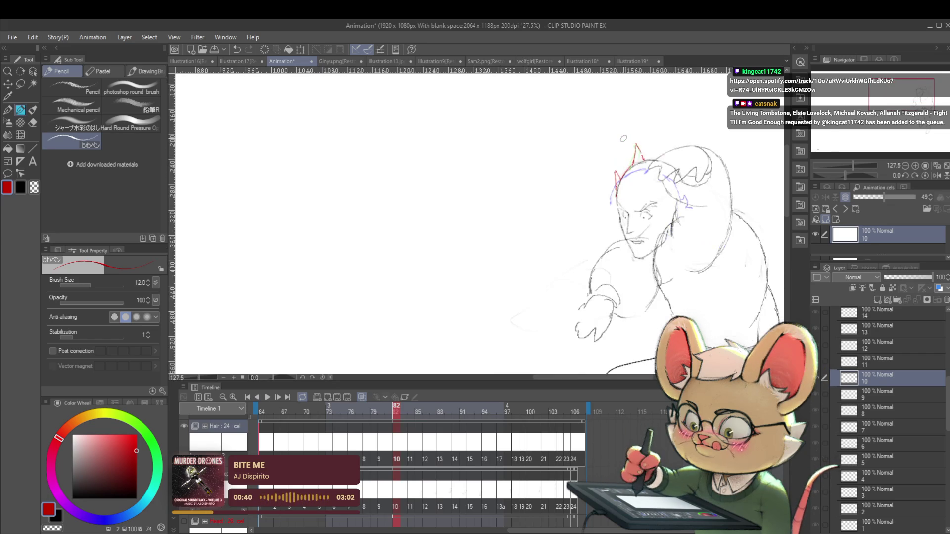
{"action": "key", "text": "period"}
{"action": "scroll", "coordinate": [666, 117], "scroll_direction": "up", "scroll_amount": 4}
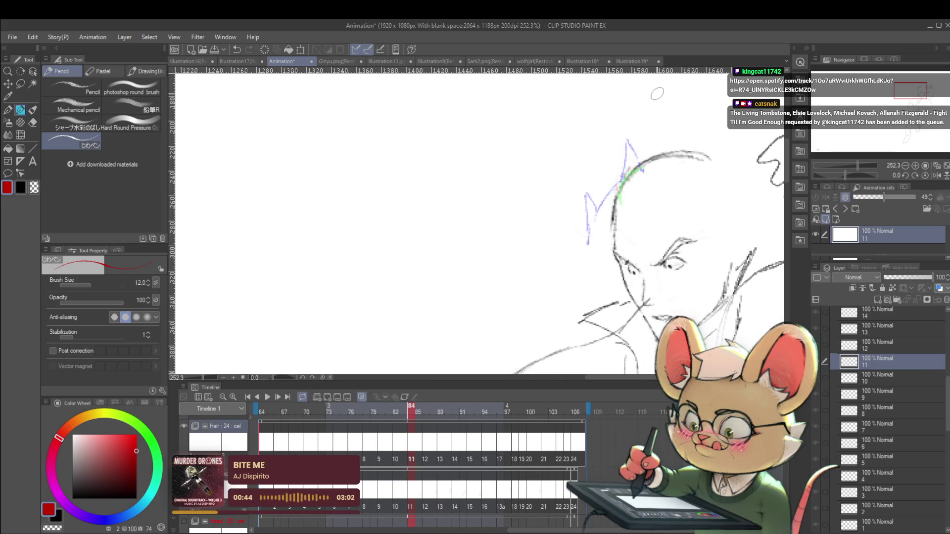
{"action": "left_click_drag", "start_coordinate": [632, 169], "coordinate": [642, 145]}
{"action": "key", "text": "ctrl+z"}
{"action": "left_click_drag", "start_coordinate": [641, 145], "coordinate": [619, 184]}
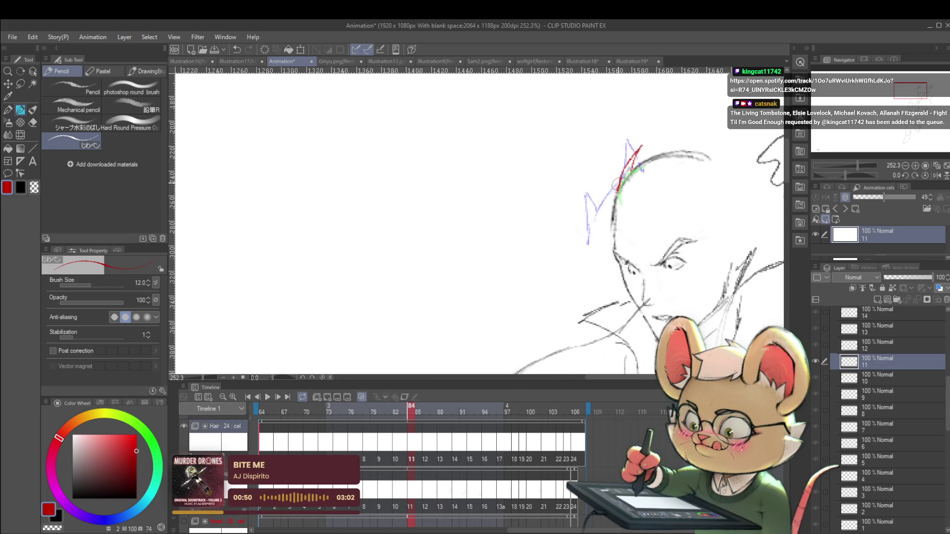
Compare with frame 83, undo two unwanted red strokes on frame 84, and advance to frame 88
{"action": "key", "text": "comma"}
{"action": "mouse_move", "coordinate": [691, 125]}
{"action": "left_mouse_down"}
{"action": "mouse_move", "coordinate": [646, 169]}
{"action": "mouse_move", "coordinate": [636, 204]}
{"action": "left_mouse_up"}
{"action": "key", "text": "period"}
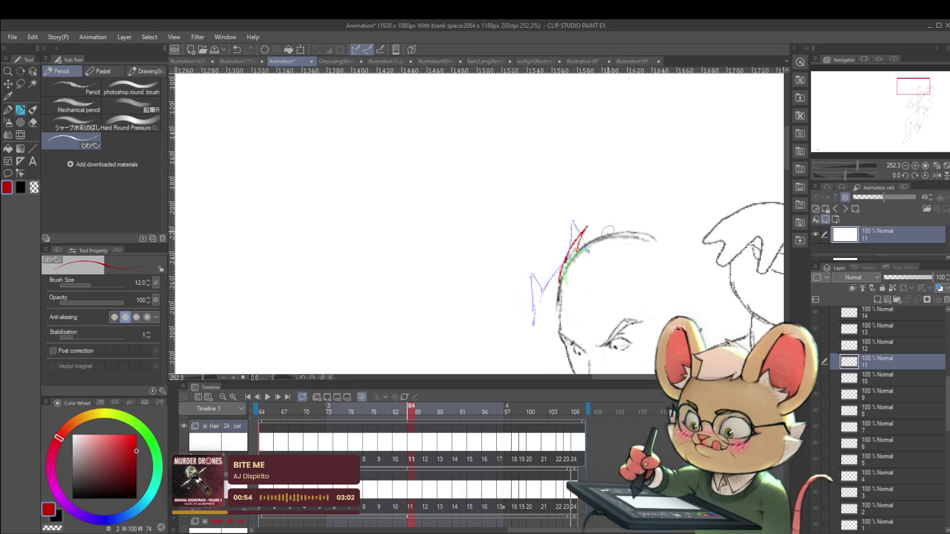
{"action": "key", "text": "ctrl+z"}
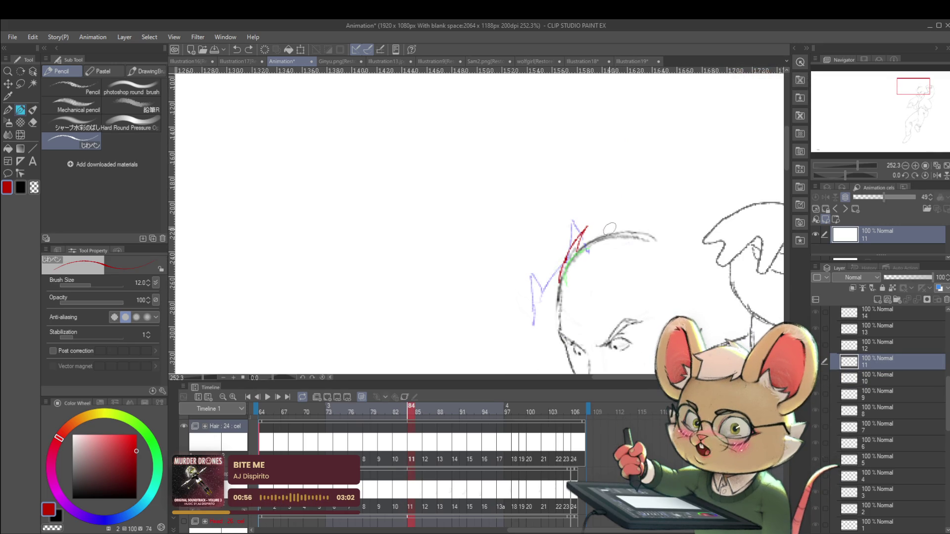
{"action": "key", "text": "ctrl+z"}
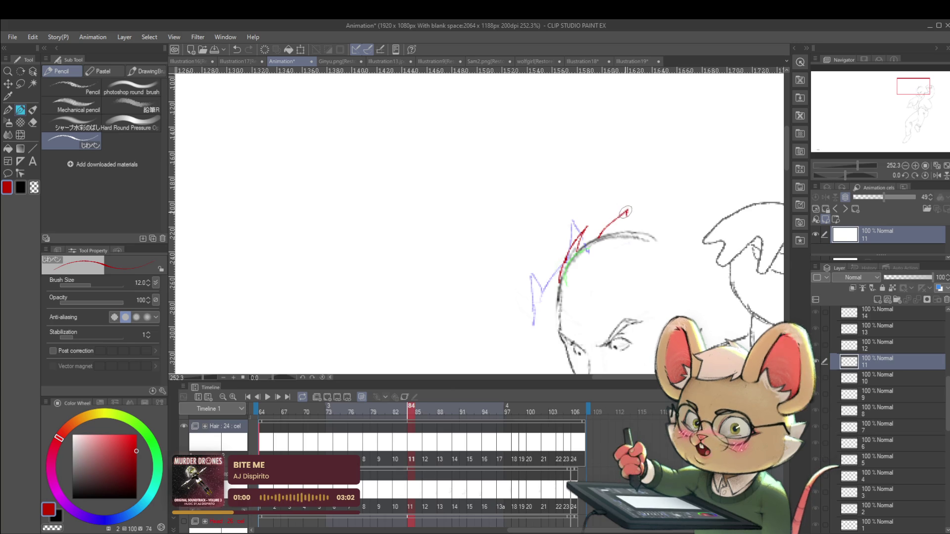
{"action": "scroll", "coordinate": [661, 203], "scroll_direction": "down", "scroll_amount": 3}
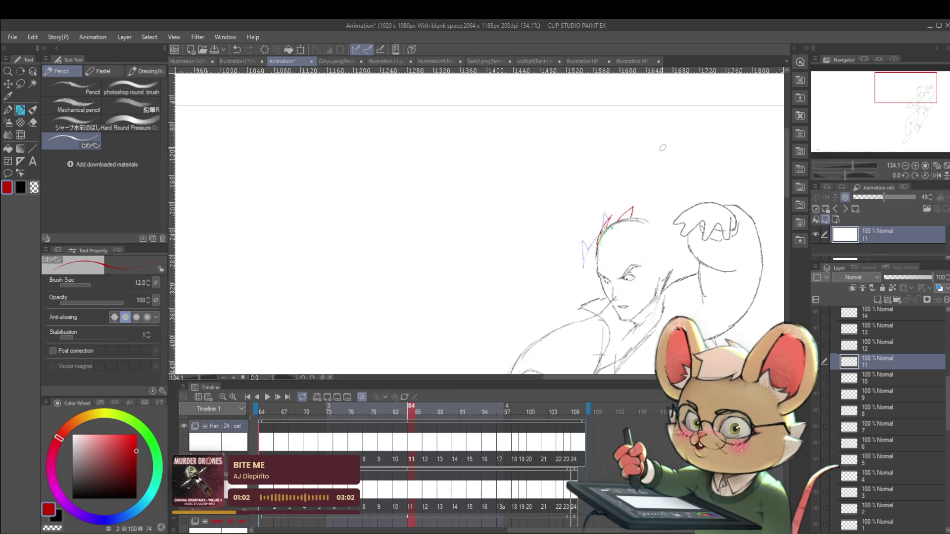
{"action": "scroll", "coordinate": [664, 162], "scroll_direction": "up", "scroll_amount": 4}
{"action": "key", "text": "period"}
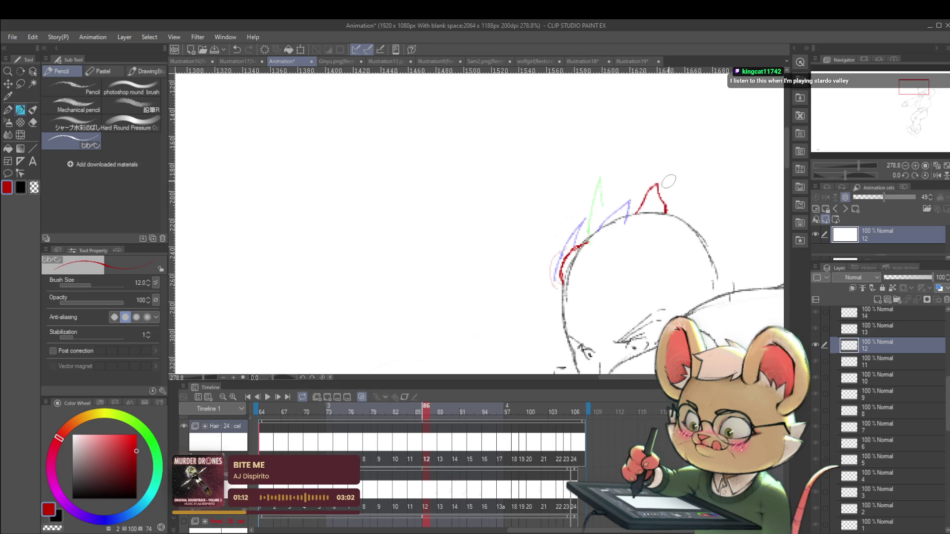
{"action": "key", "text": "period"}
{"action": "key", "text": "period"}
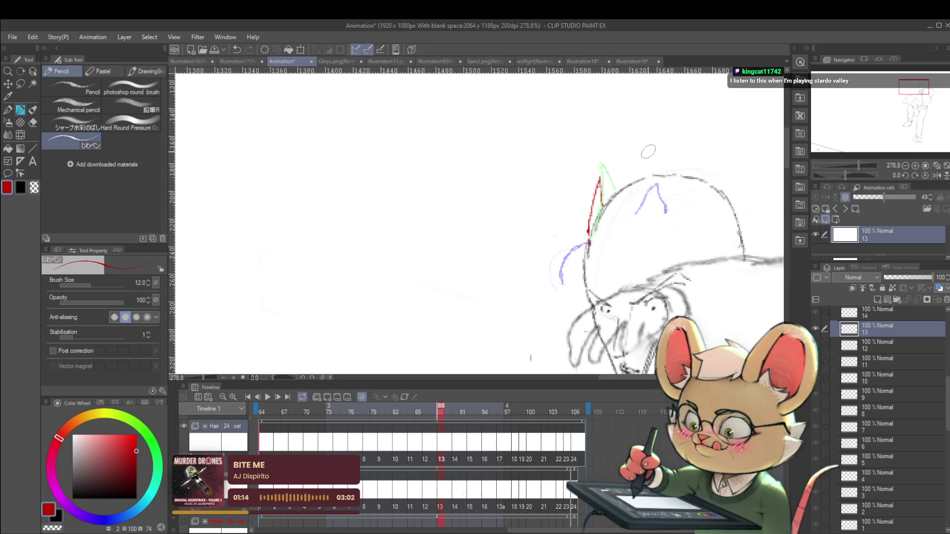
Draw two red hair strands above the head on the frame 88 cel
{"action": "mouse_move", "coordinate": [653, 145]}
{"action": "left_mouse_down"}
{"action": "mouse_move", "coordinate": [643, 174]}
{"action": "mouse_move", "coordinate": [624, 181]}
{"action": "left_mouse_up"}
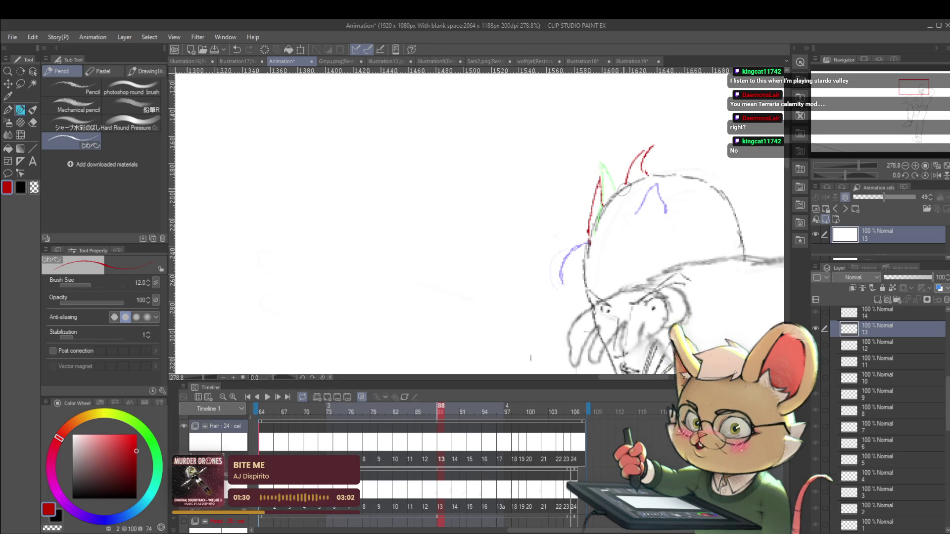
{"action": "scroll", "coordinate": [610, 160], "scroll_direction": "down", "scroll_amount": 3}
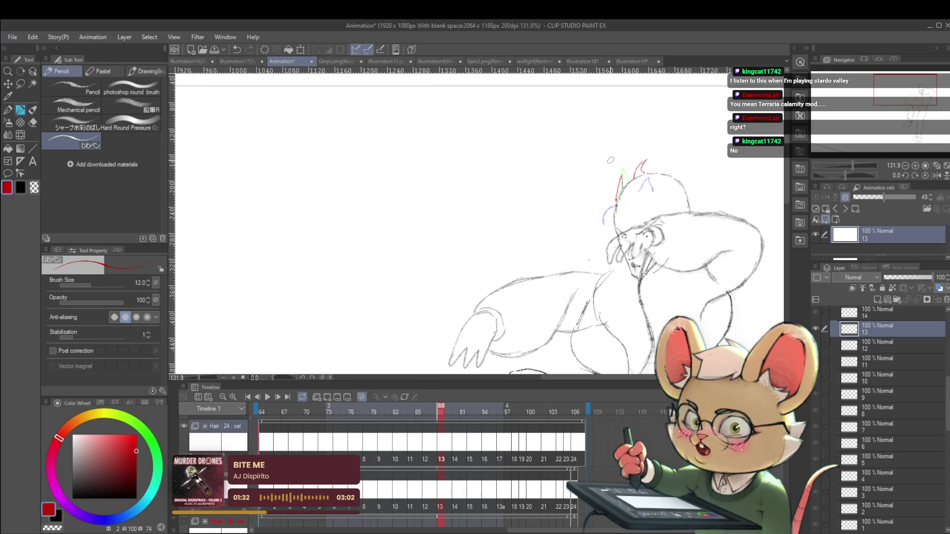
{"action": "key", "text": "Left"}
{"action": "key", "text": "Right"}
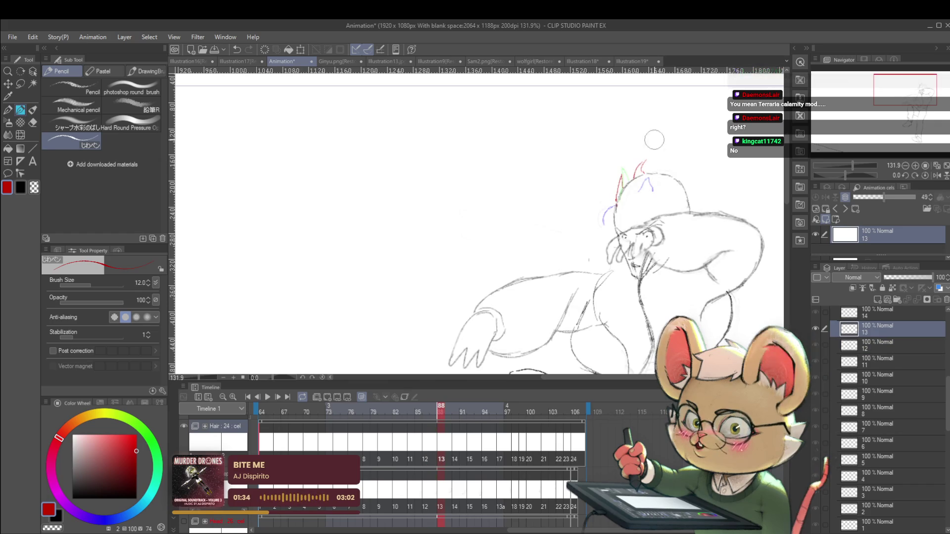
{"action": "scroll", "coordinate": [653, 164], "scroll_direction": "up", "scroll_amount": 4}
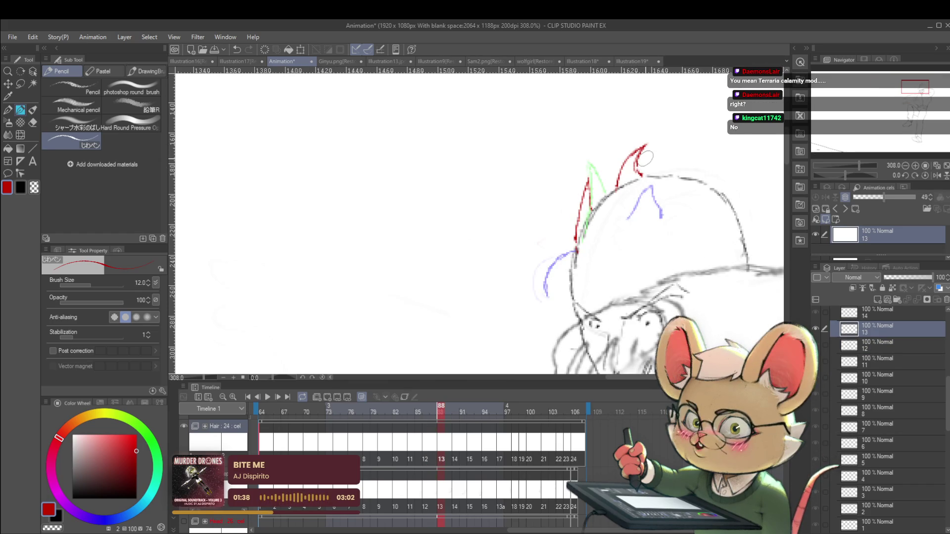
{"action": "scroll", "coordinate": [641, 173], "scroll_direction": "down", "scroll_amount": 3}
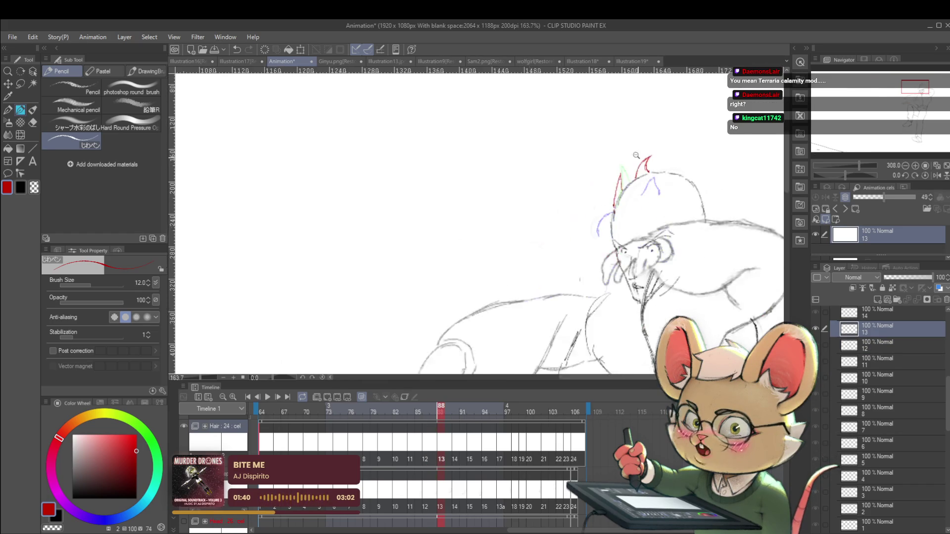
Move to cel 15 and undo the misplaced red strokes beside the ears
{"action": "key", "text": "Right"}
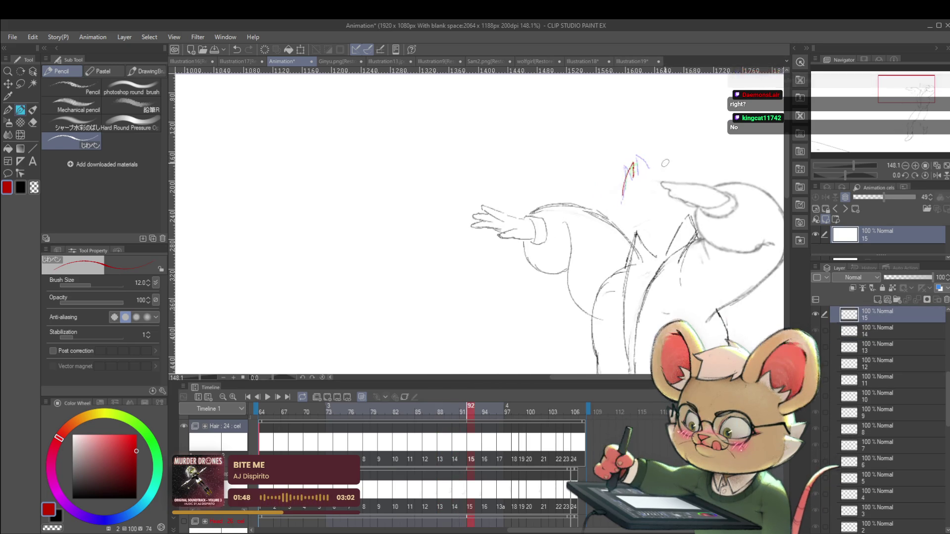
{"action": "key", "text": "Right"}
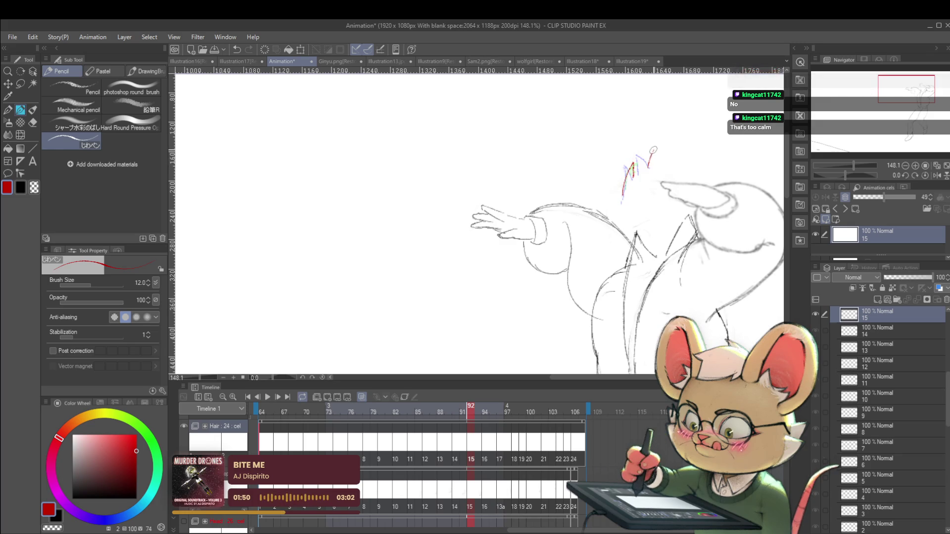
{"action": "key", "text": "ctrl+z"}
{"action": "key", "text": "ctrl+z"}
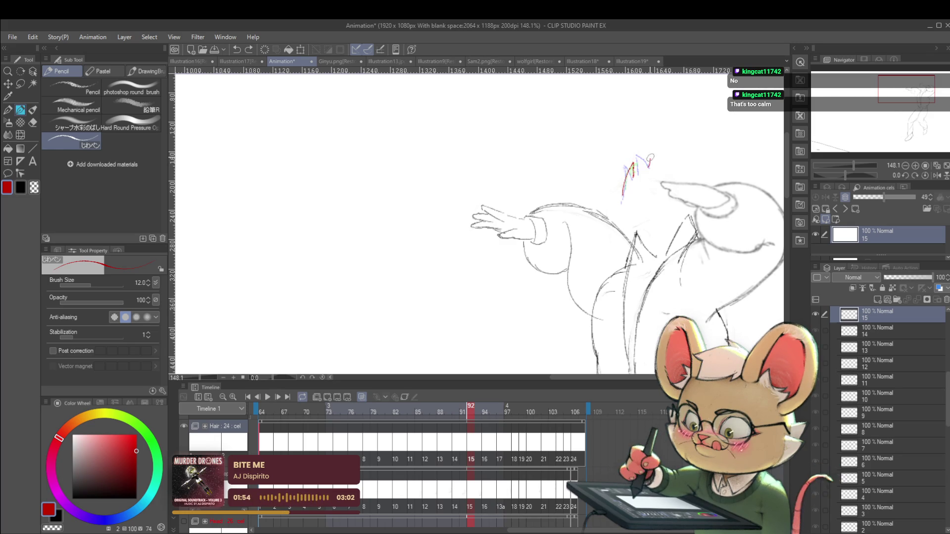
{"action": "key", "text": "Left"}
{"action": "key", "text": "Right"}
{"action": "key", "text": "Right"}
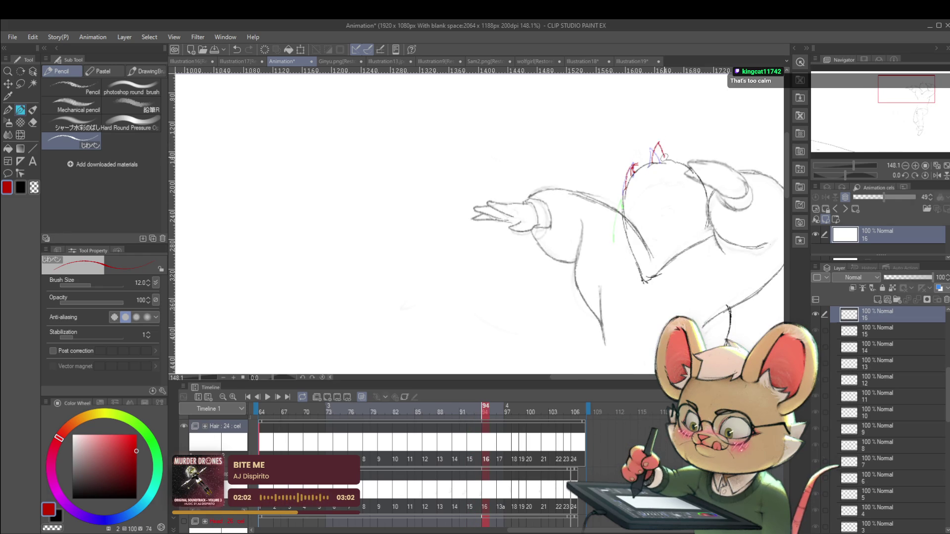
{"action": "key", "text": "ctrl+z"}
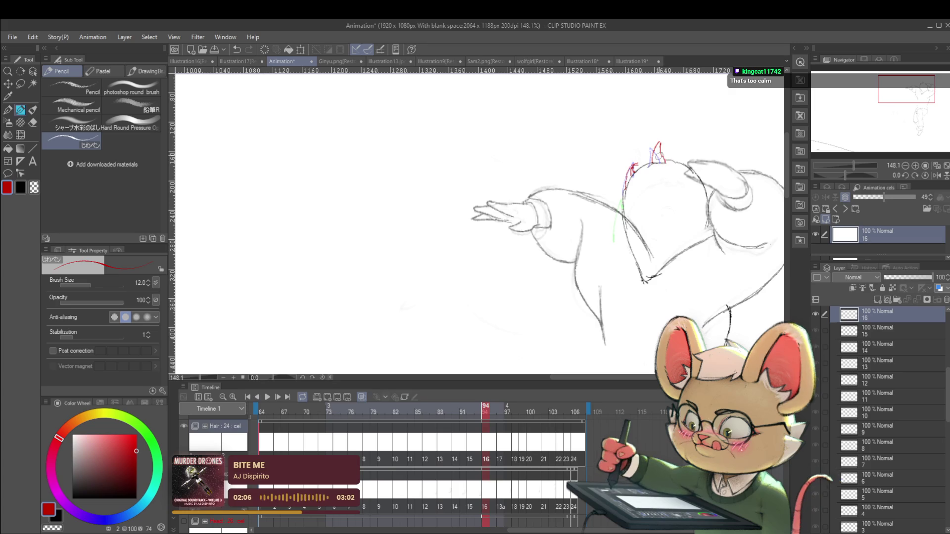
{"action": "scroll", "coordinate": [480, 223], "scroll_direction": "down", "scroll_amount": 5}
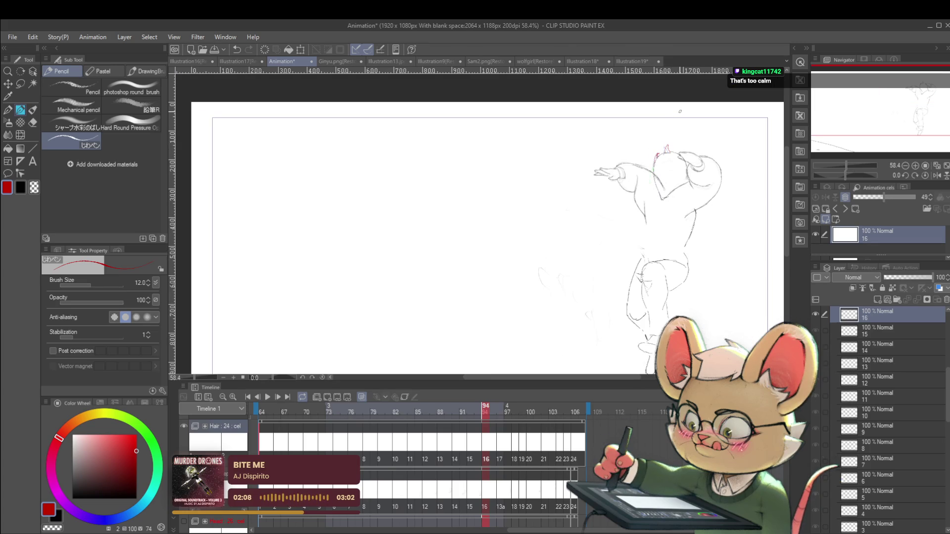
Draw a red hair strand up beside the ear on cel 17
{"action": "key", "text": "Right"}
{"action": "scroll", "coordinate": [673, 153], "scroll_direction": "up", "scroll_amount": 5}
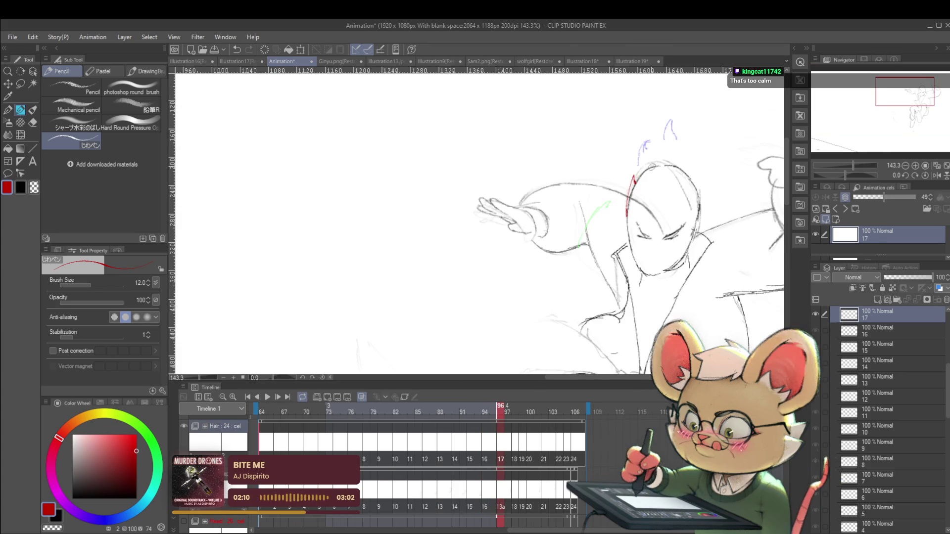
{"action": "left_click_drag", "start_coordinate": [659, 155], "coordinate": [666, 142]}
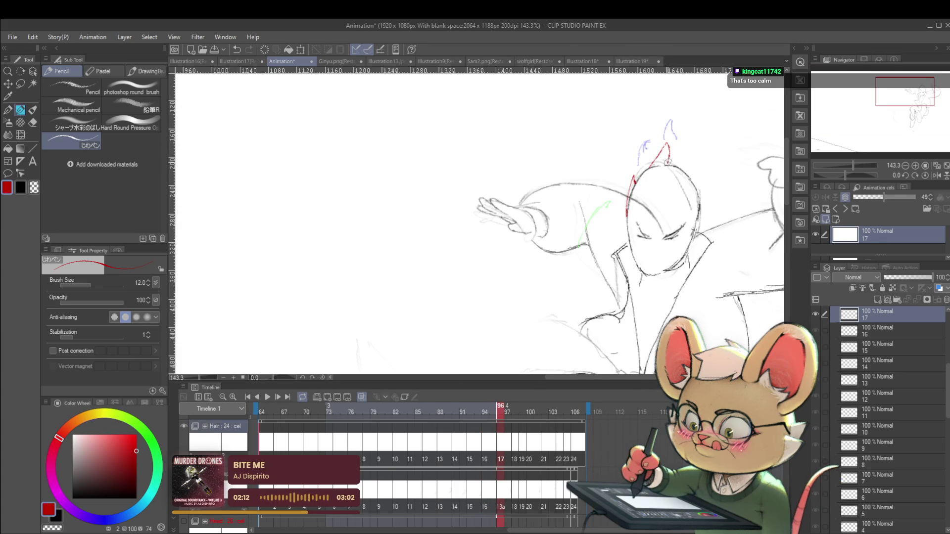
{"action": "key", "text": "Left"}
Add a red ear-peak strand atop the head on cel 18, fit the frame and play the animation
{"action": "key", "text": "Right"}
{"action": "key", "text": "Right"}
{"action": "key", "text": "Right"}
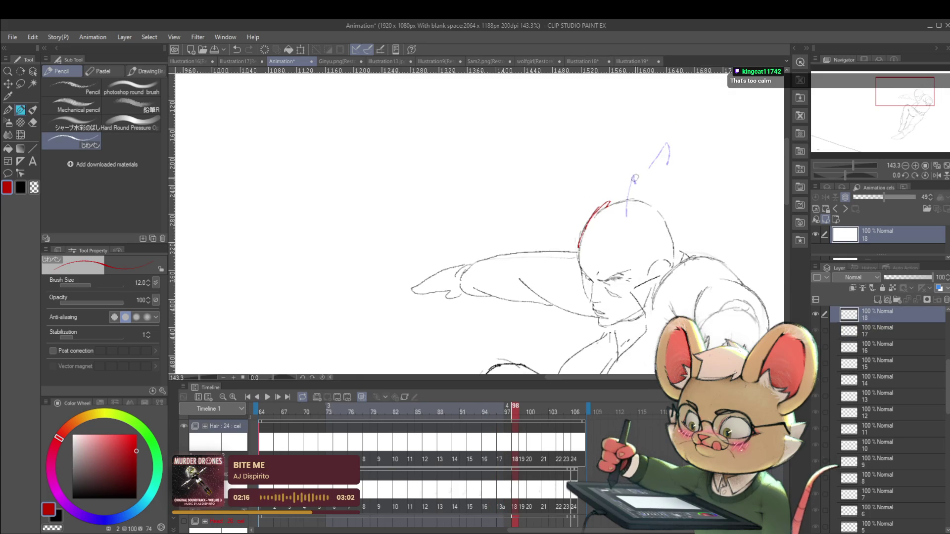
{"action": "mouse_move", "coordinate": [618, 201]}
{"action": "left_mouse_down"}
{"action": "mouse_move", "coordinate": [641, 185]}
{"action": "mouse_move", "coordinate": [644, 200]}
{"action": "left_mouse_up"}
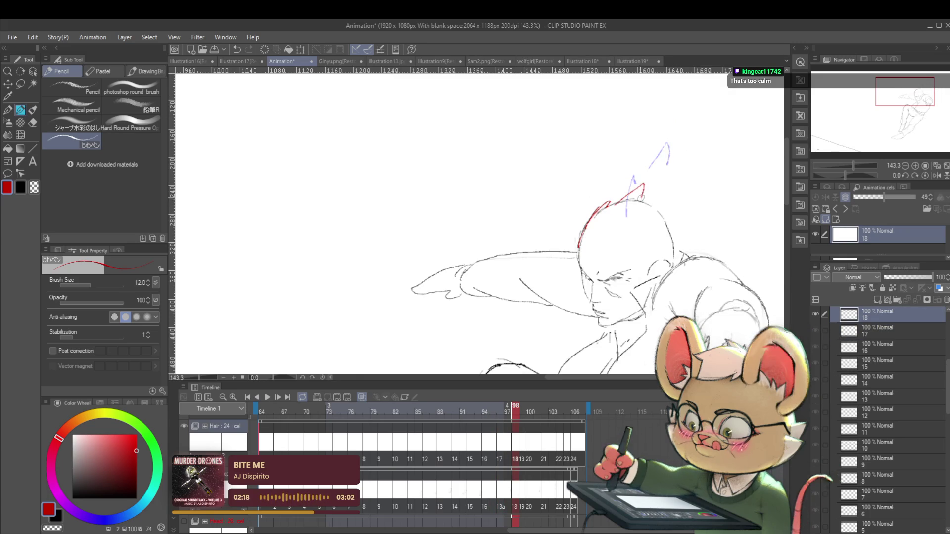
{"action": "key", "text": "ctrl+0"}
{"action": "key", "text": "Left"}
{"action": "key", "text": "Right"}
{"action": "left_click", "coordinate": [267, 401]}
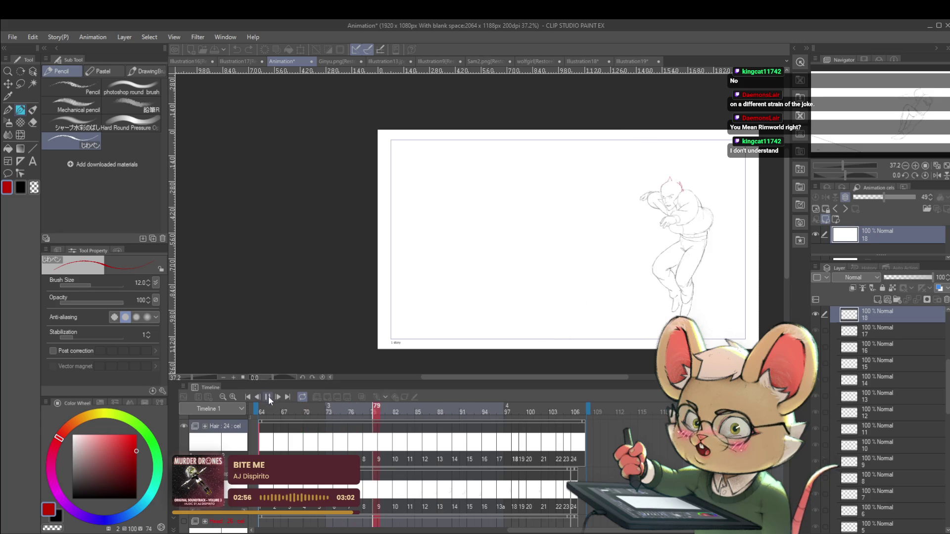
Stop playback, step forward through the cels, and draw a red hair strand on cel 15's head
{"action": "key", "text": "space"}
{"action": "scroll", "coordinate": [629, 229], "scroll_direction": "up", "scroll_amount": 3}
{"action": "key", "text": "Left"}
{"action": "key", "text": "Left"}
{"action": "key", "text": "Left"}
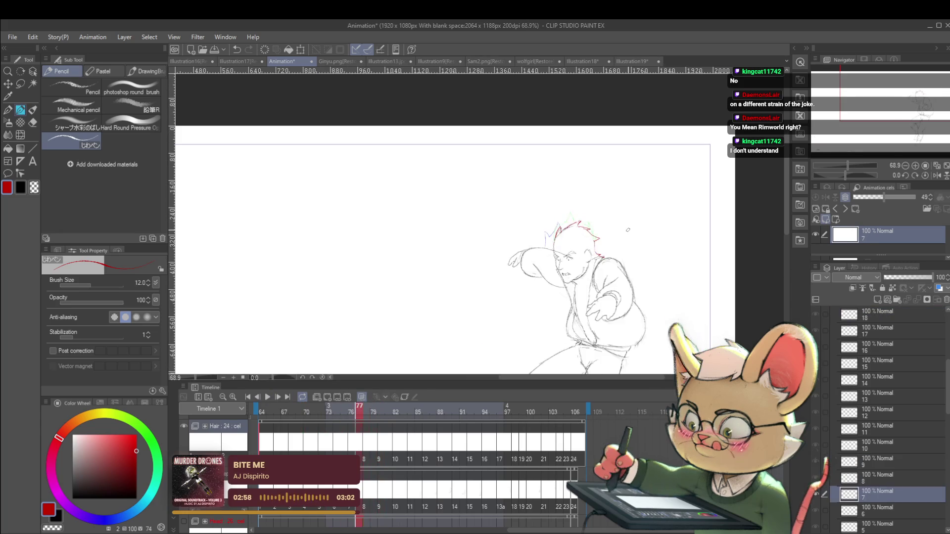
{"action": "key", "text": "Right"}
{"action": "key", "text": "Right"}
{"action": "key", "text": "Right"}
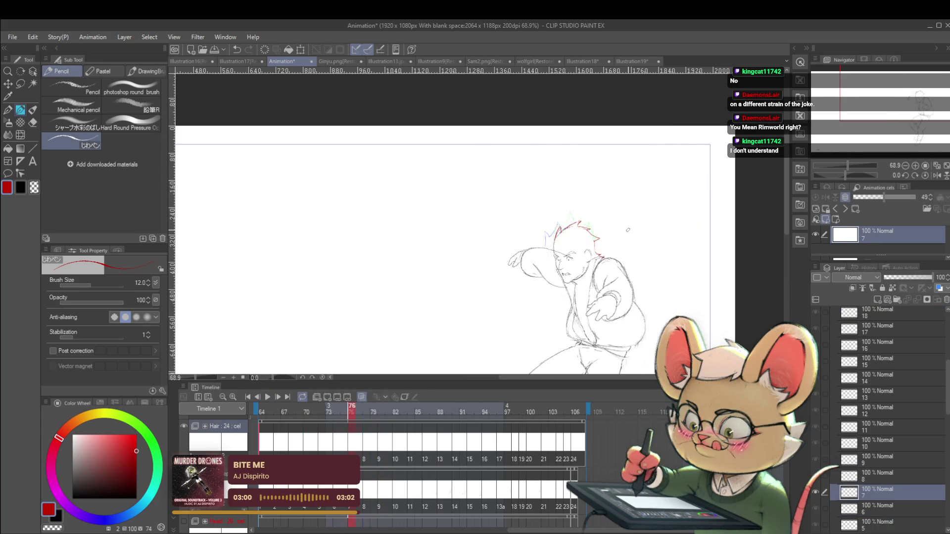
{"action": "key", "text": "Right"}
{"action": "key", "text": "Right"}
{"action": "key", "text": "Right"}
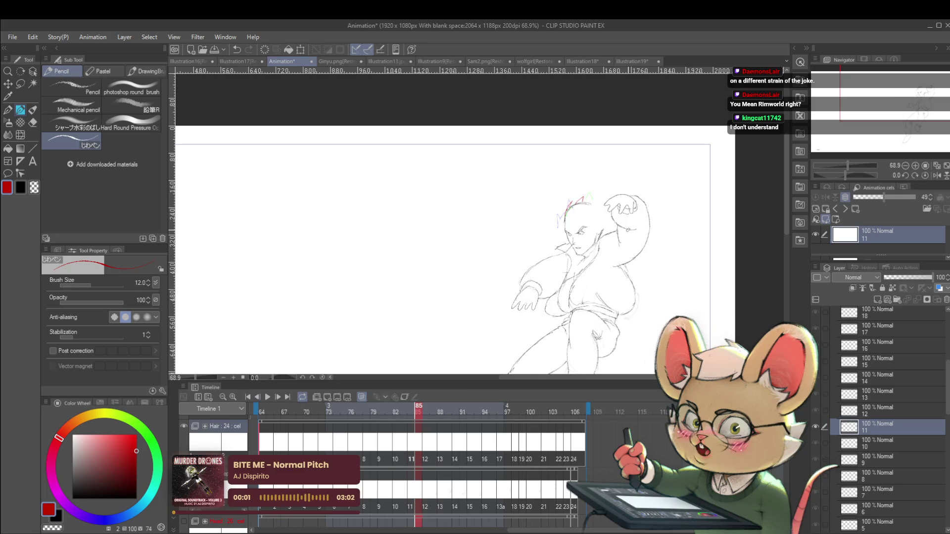
{"action": "key", "text": "Right"}
{"action": "key", "text": "Right"}
{"action": "scroll", "coordinate": [494, 248], "scroll_direction": "up", "scroll_amount": 3}
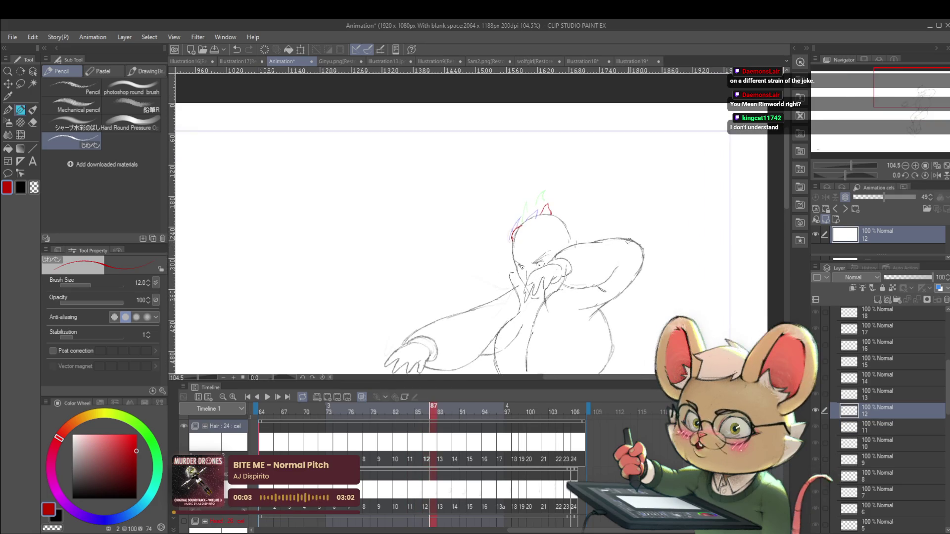
{"action": "key", "text": "Right"}
{"action": "key", "text": "Right"}
{"action": "key", "text": "Right"}
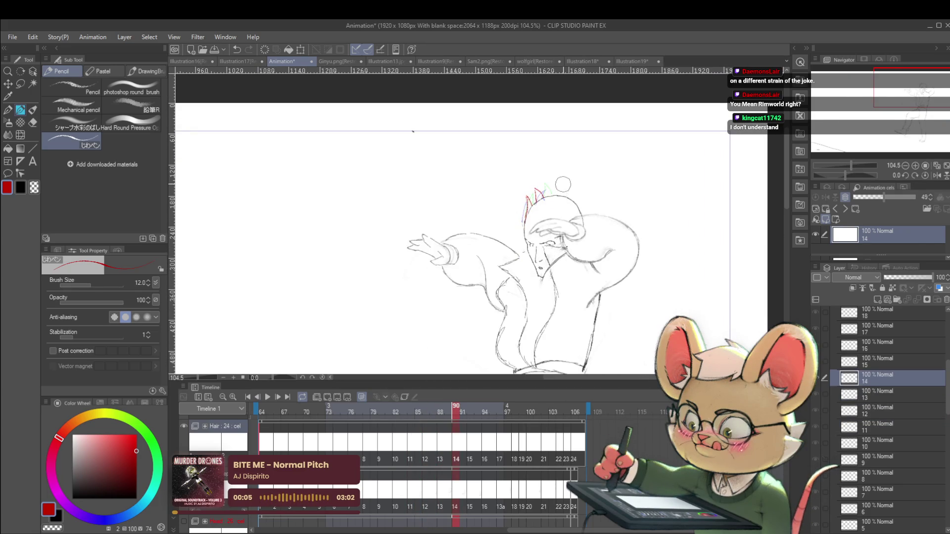
{"action": "key", "text": "Right"}
{"action": "key", "text": "Right"}
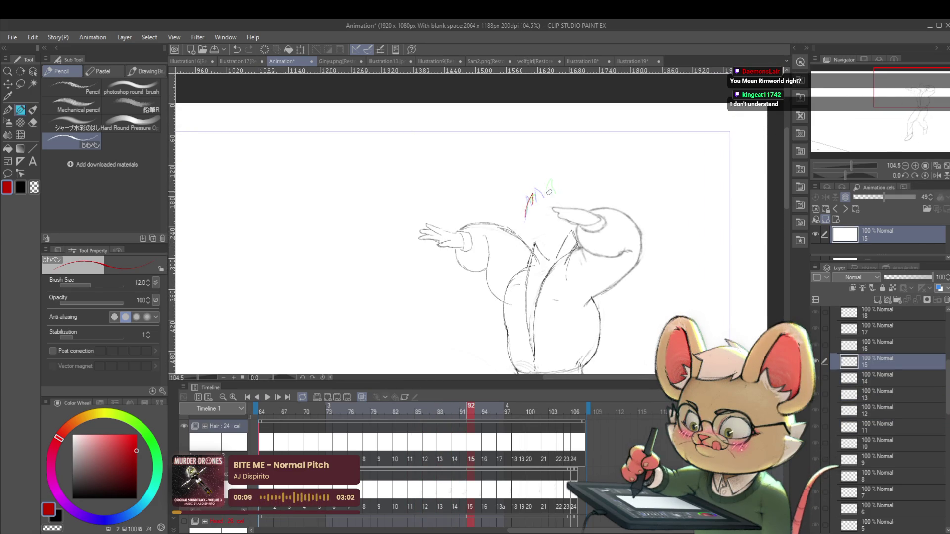
{"action": "left_click_drag", "start_coordinate": [544, 196], "coordinate": [562, 188]}
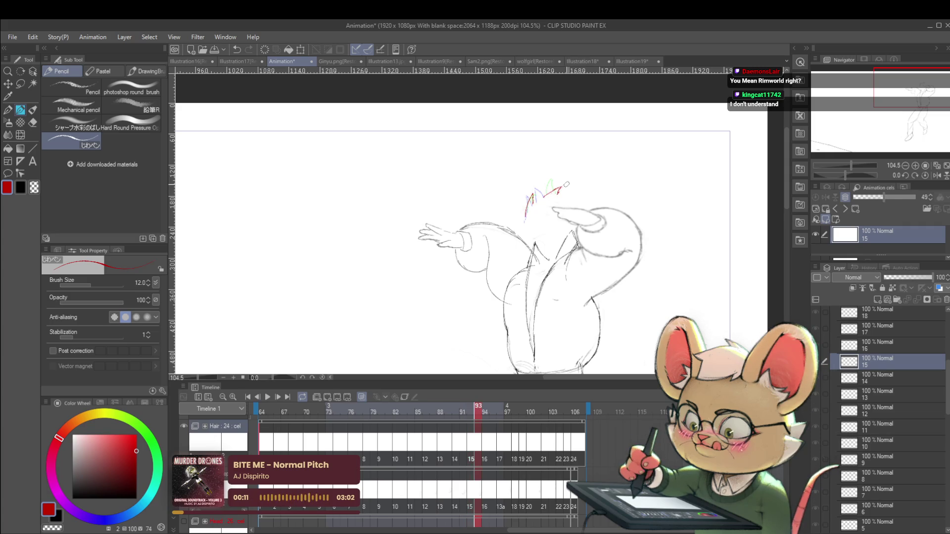
Add a red hair spike to the head on cel 17 and compare with neighbouring cels
{"action": "key", "text": "Right"}
{"action": "key", "text": "Right"}
{"action": "key", "text": "Right"}
{"action": "key", "text": "Right"}
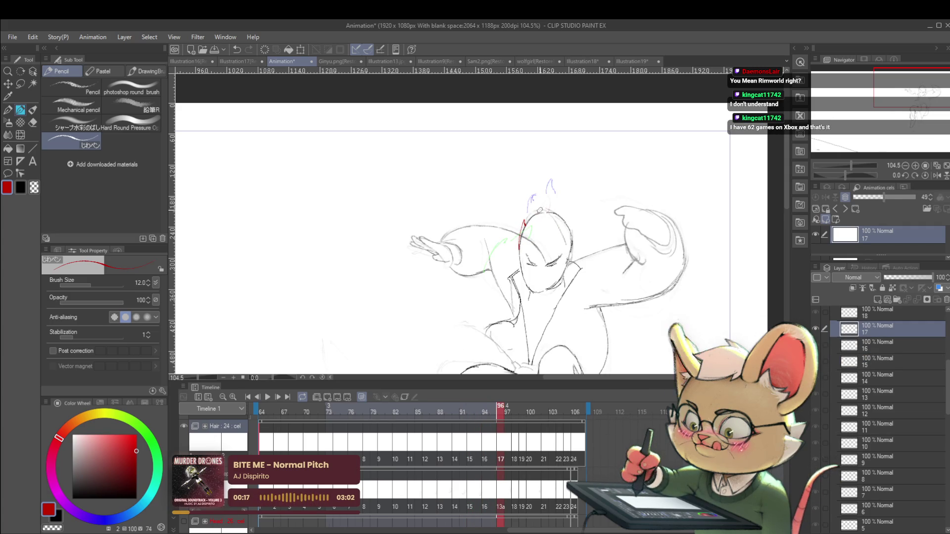
{"action": "left_click_drag", "start_coordinate": [548, 199], "coordinate": [550, 212]}
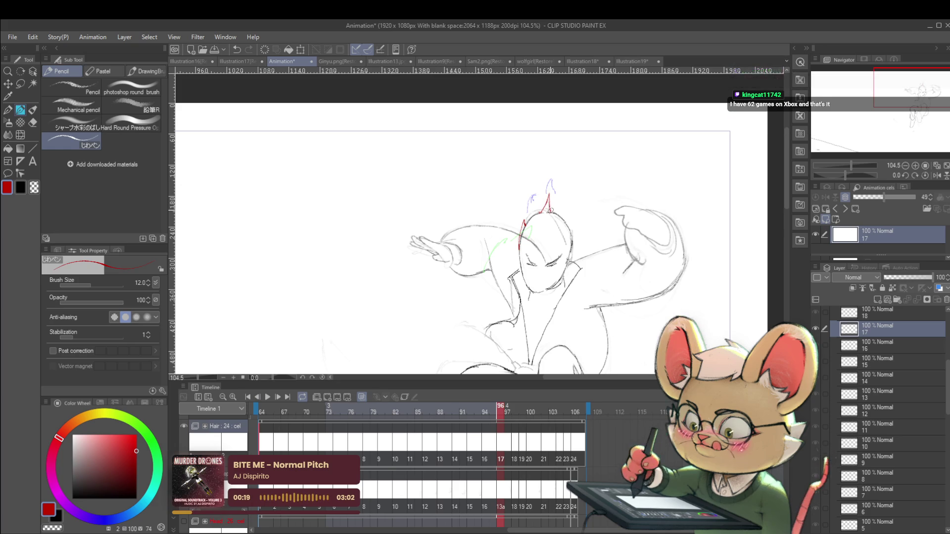
{"action": "key", "text": "Left"}
{"action": "key", "text": "Right"}
{"action": "key", "text": "Right"}
{"action": "key", "text": "Right"}
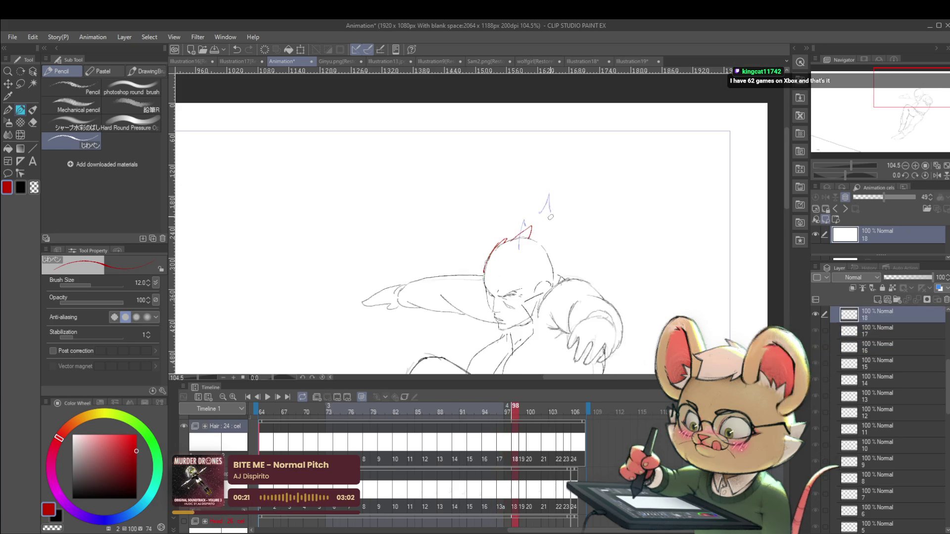
{"action": "key", "text": "Right"}
{"action": "key", "text": "Left"}
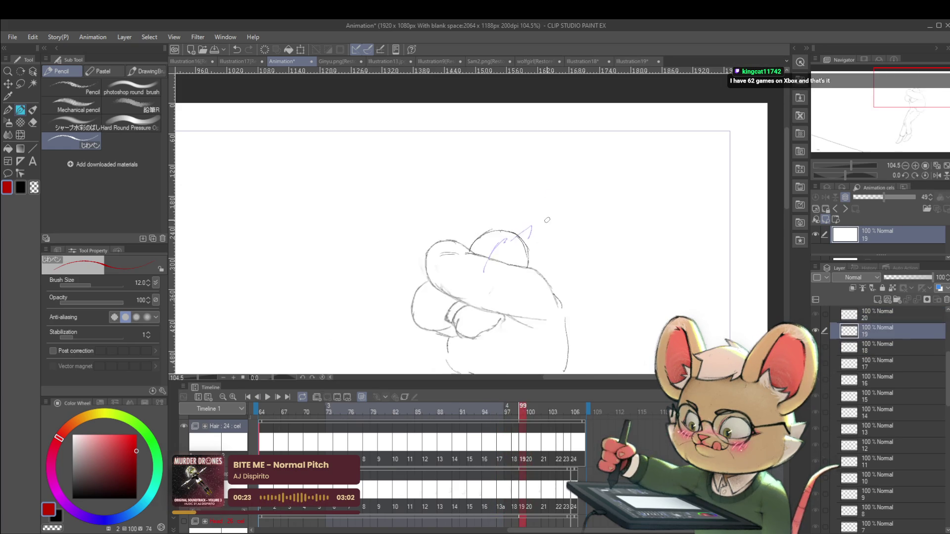
{"action": "key", "text": "Left"}
{"action": "key", "text": "Left"}
{"action": "key", "text": "Left"}
{"action": "key", "text": "Left"}
{"action": "key", "text": "Left"}
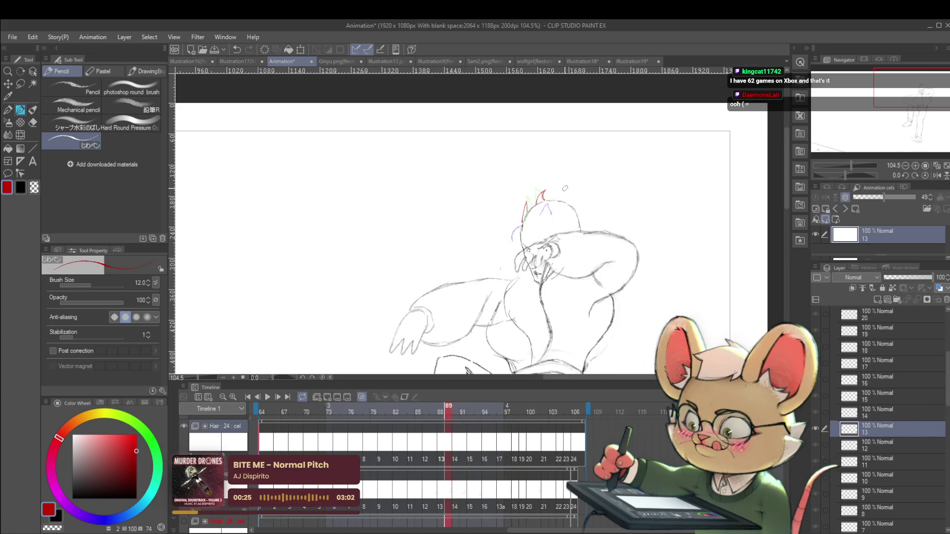
{"action": "key", "text": "Left"}
{"action": "key", "text": "Left"}
{"action": "key", "text": "Left"}
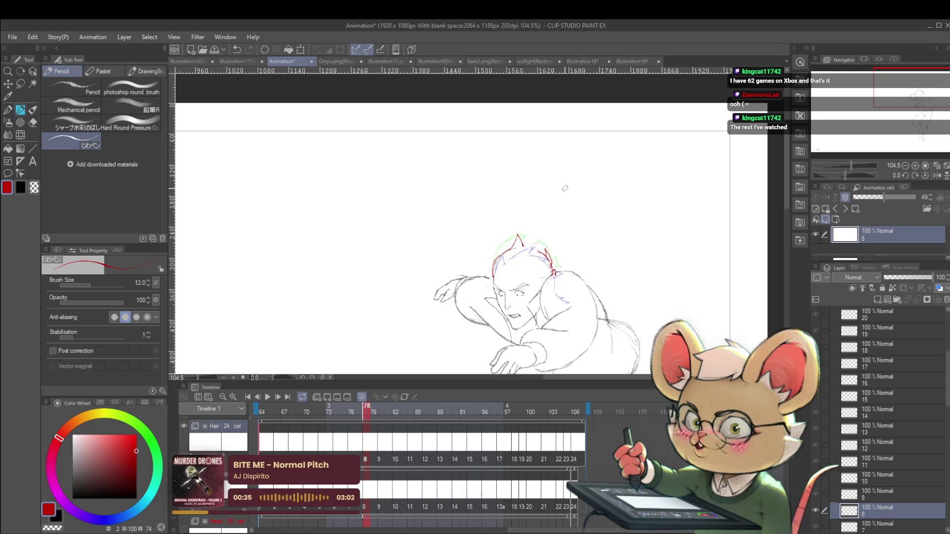
Replay the animation with the character centred and the canvas mirrored horizontally
{"action": "key", "text": "space"}
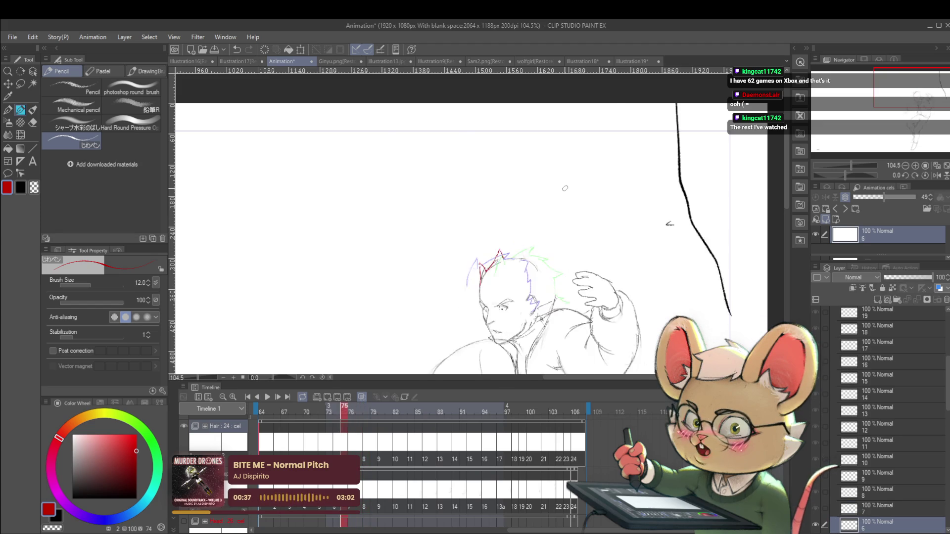
{"action": "scroll", "coordinate": [564, 188], "scroll_direction": "down", "scroll_amount": 5}
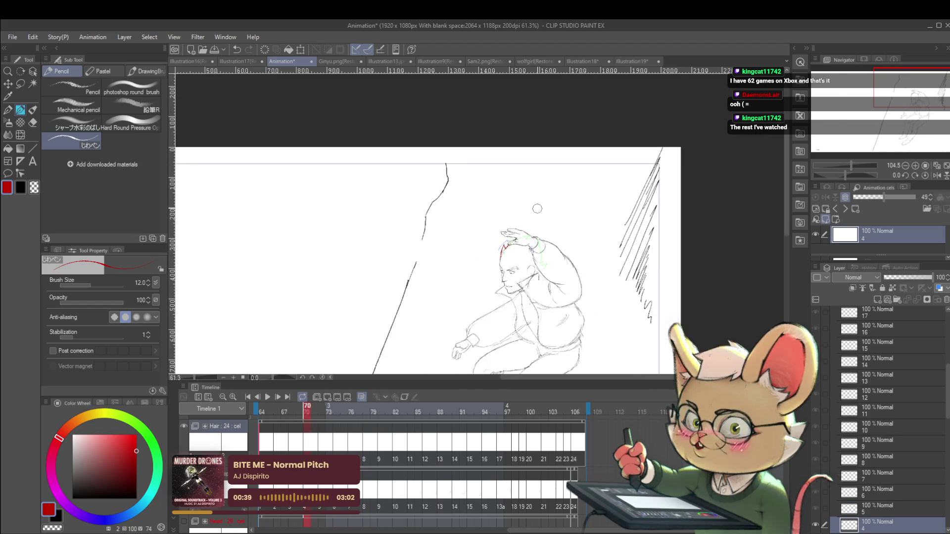
{"action": "left_click_drag", "start_coordinate": [557, 170], "coordinate": [577, 117]}
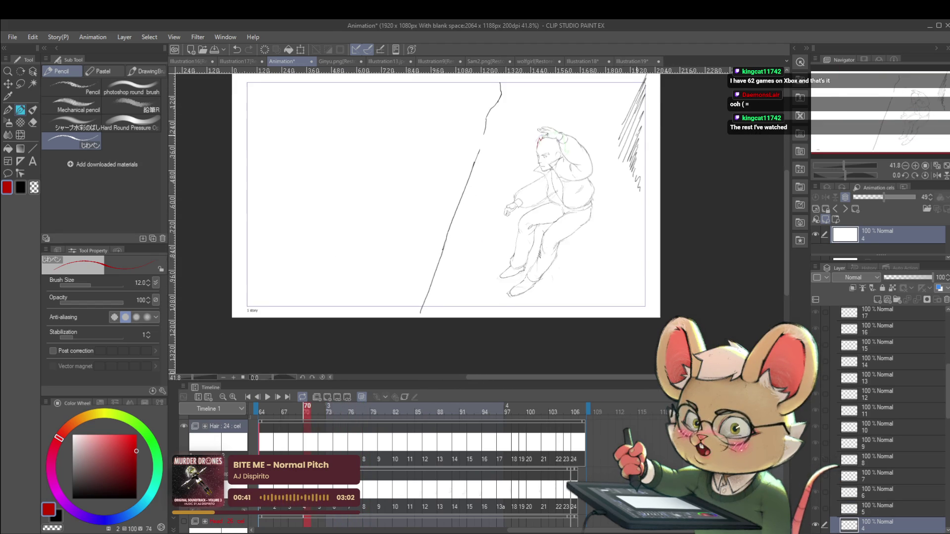
{"action": "left_click", "coordinate": [267, 398]}
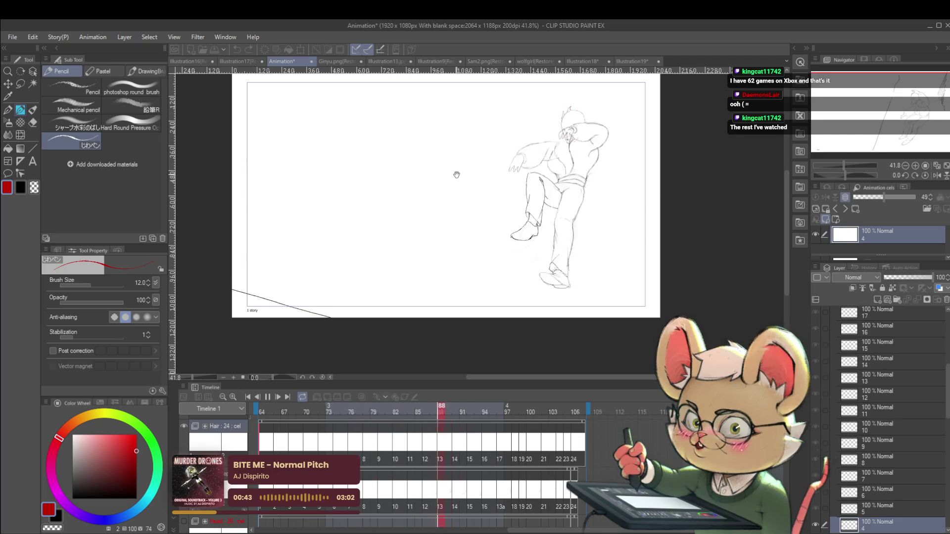
{"action": "left_click", "coordinate": [925, 175]}
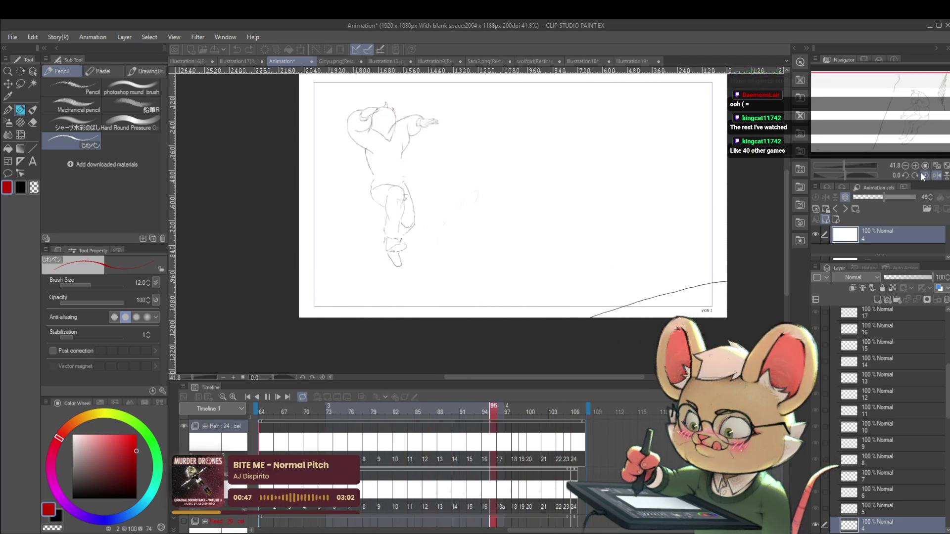
Stop playback and add a red strand to the right hair spike on cel 9
{"action": "left_click", "coordinate": [266, 398]}
{"action": "left_click_drag", "start_coordinate": [409, 124], "coordinate": [433, 134]}
{"action": "key", "text": "Left"}
{"action": "key", "text": "Left"}
{"action": "scroll", "coordinate": [435, 129], "scroll_direction": "up", "scroll_amount": 5}
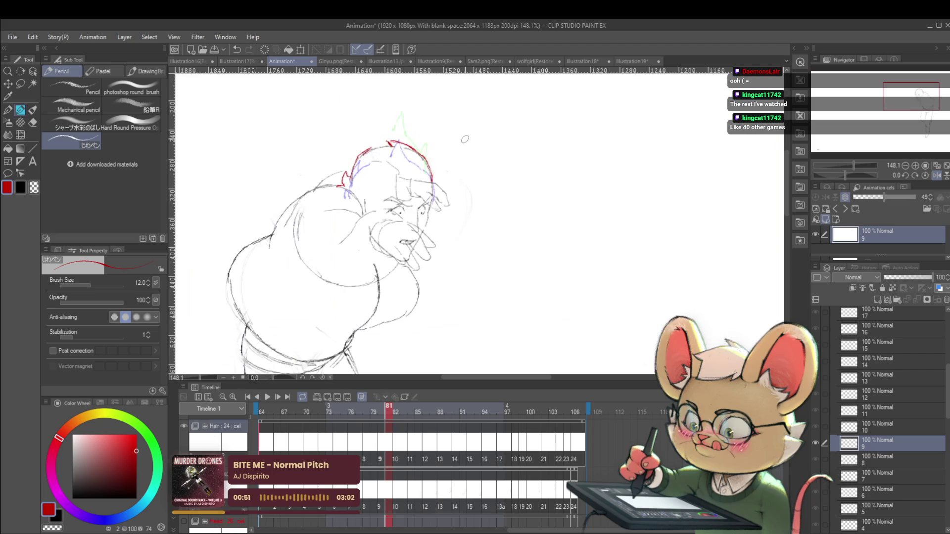
{"action": "key", "text": "Left"}
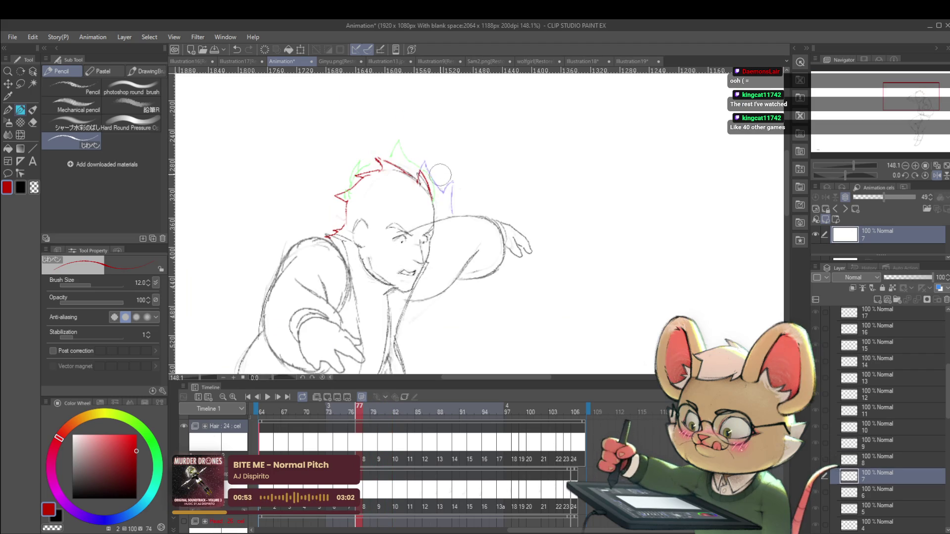
{"action": "key", "text": "Left"}
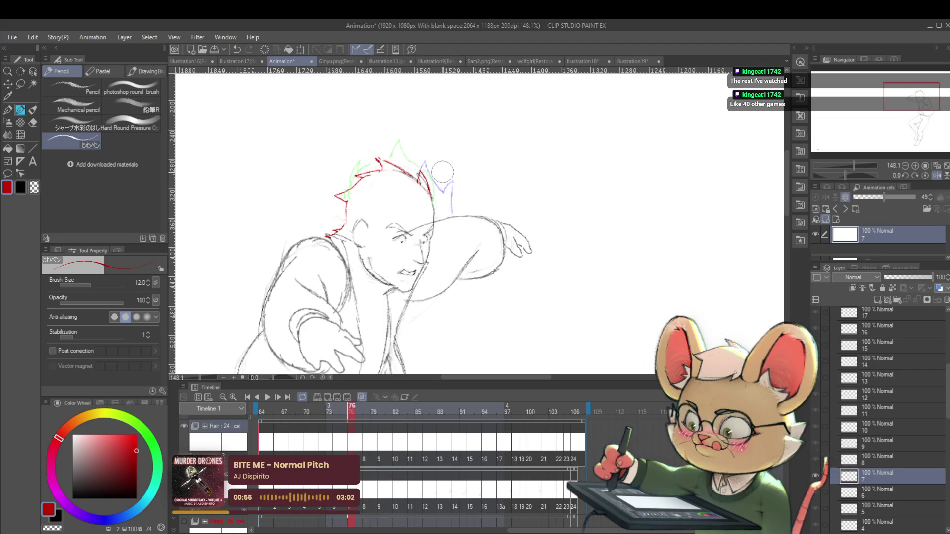
{"action": "key", "text": "Right"}
{"action": "key", "text": "Right"}
{"action": "key", "text": "Right"}
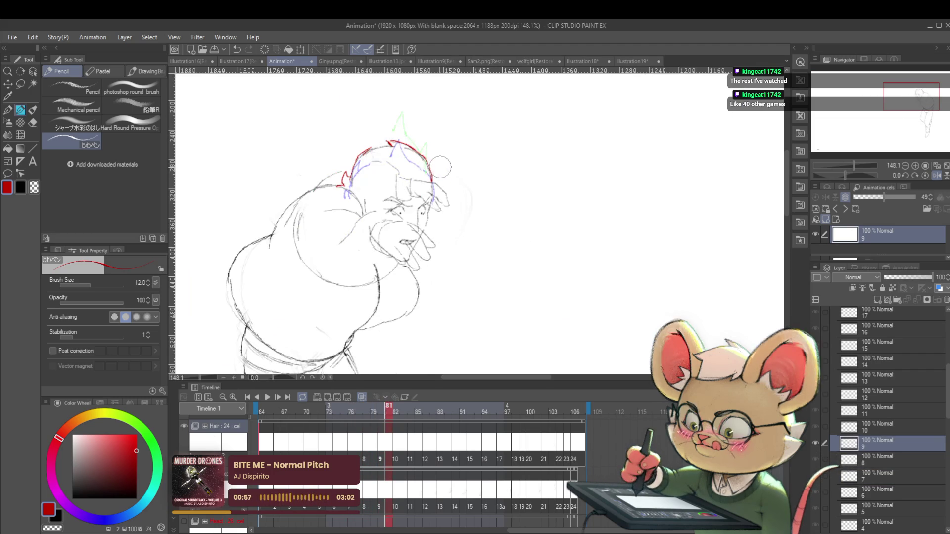
{"action": "key", "text": "Left"}
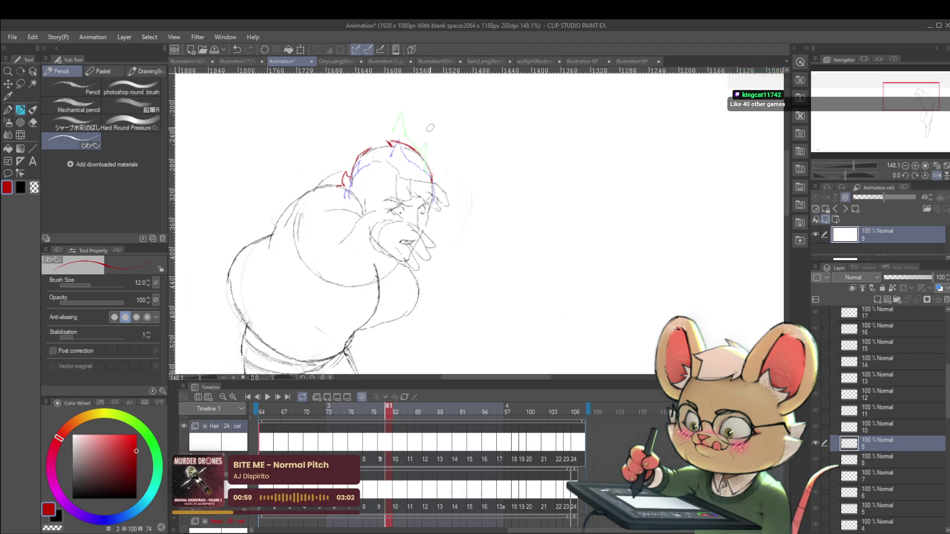
{"action": "left_click_drag", "start_coordinate": [427, 145], "coordinate": [433, 179]}
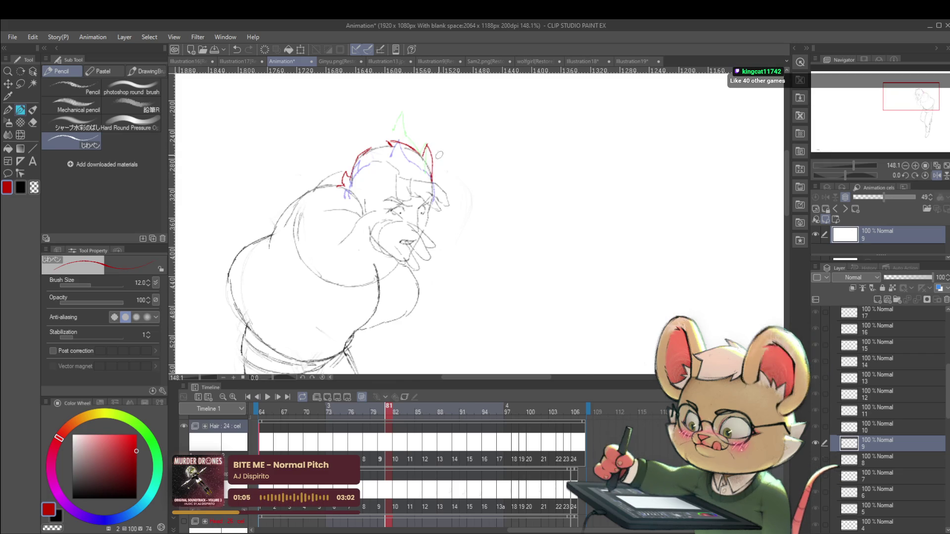
Un-mirror the canvas, play the animation from cel 11, and mirror it again during playback
{"action": "scroll", "coordinate": [435, 168], "scroll_direction": "down", "scroll_amount": 4}
{"action": "scroll", "coordinate": [439, 169], "scroll_direction": "down", "scroll_amount": 1}
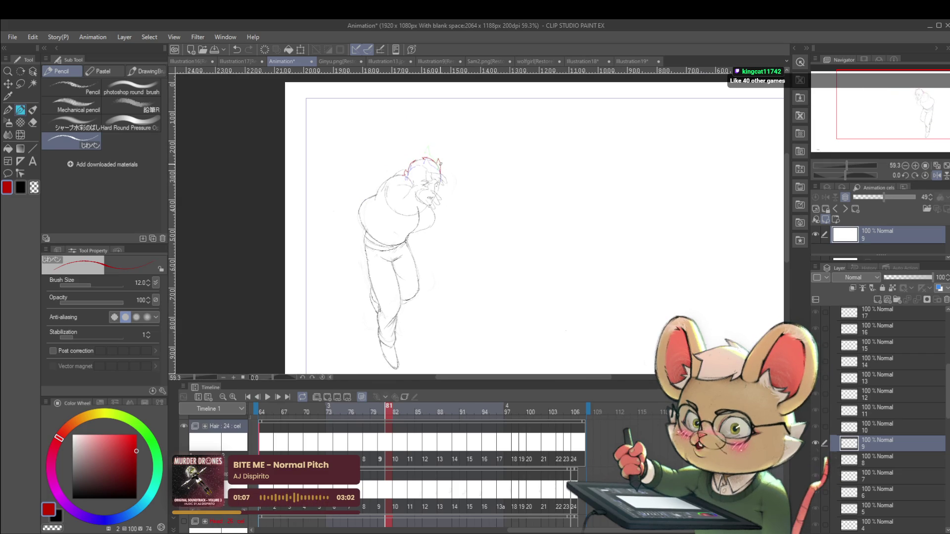
{"action": "scroll", "coordinate": [581, 214], "scroll_direction": "down", "scroll_amount": 2}
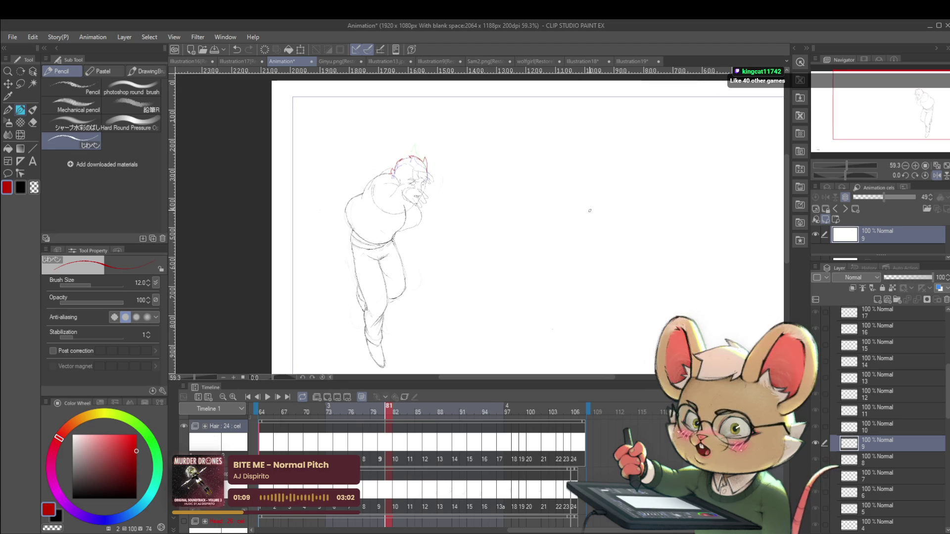
{"action": "scroll", "coordinate": [580, 214], "scroll_direction": "down", "scroll_amount": 1}
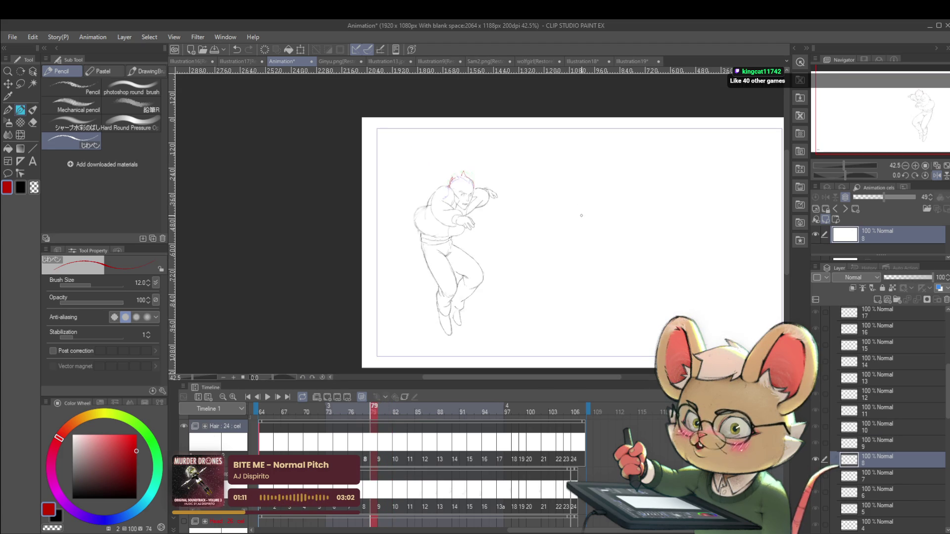
{"action": "left_click", "coordinate": [935, 168]}
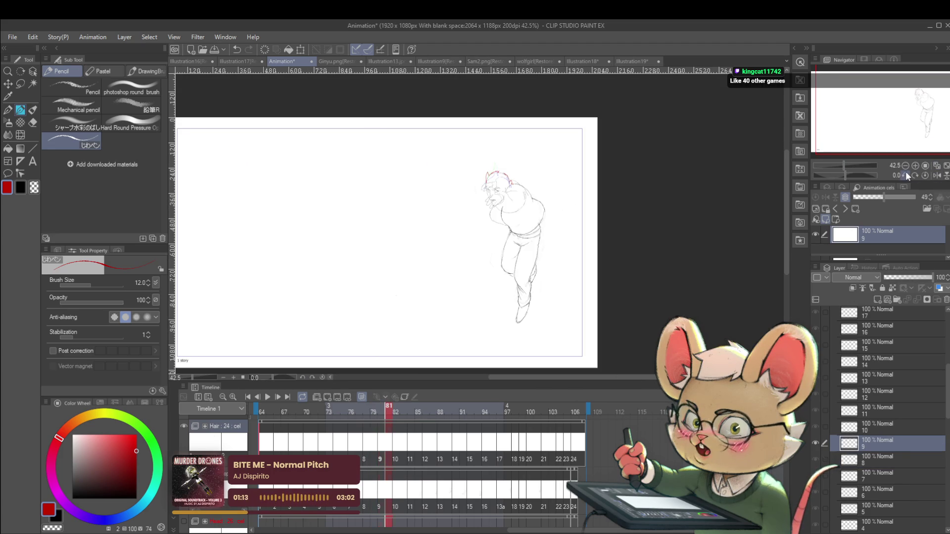
{"action": "key", "text": "Right"}
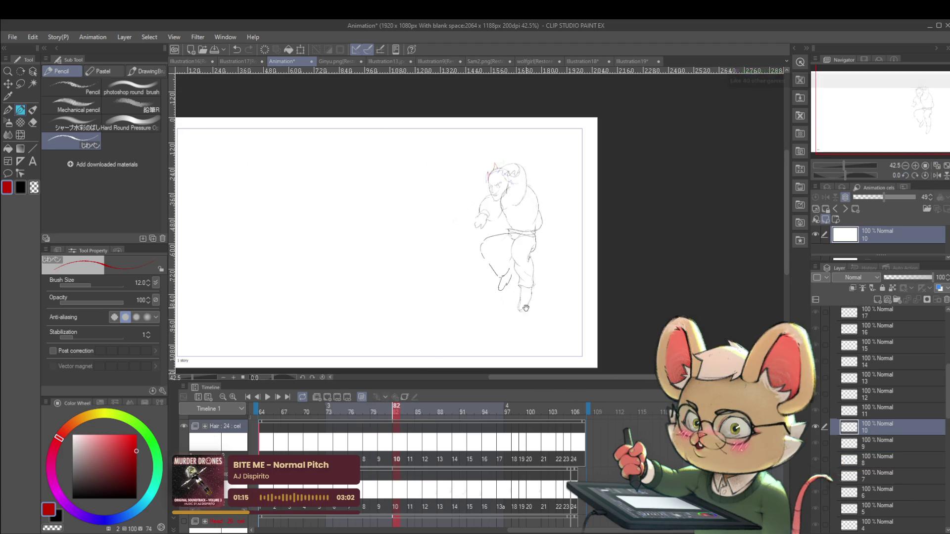
{"action": "key", "text": "Right"}
{"action": "key", "text": "Right"}
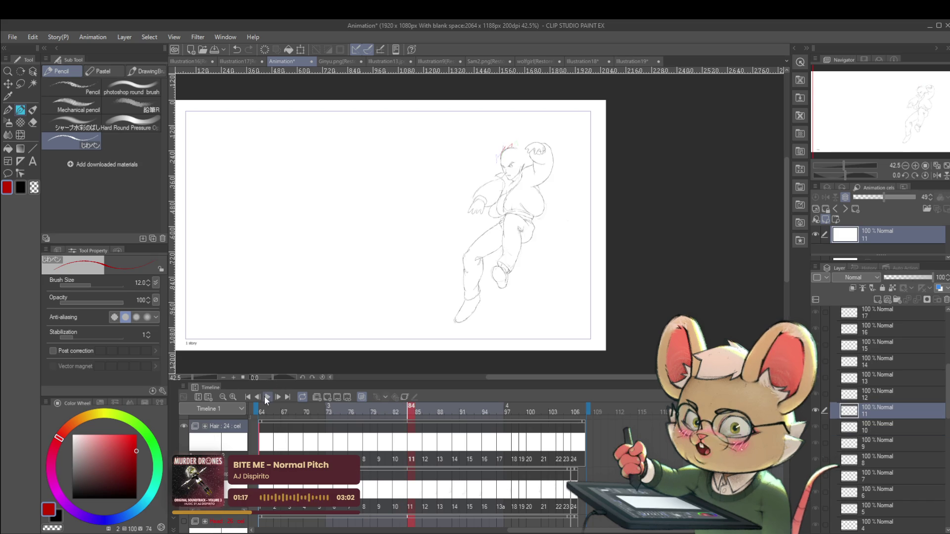
{"action": "key", "text": "space"}
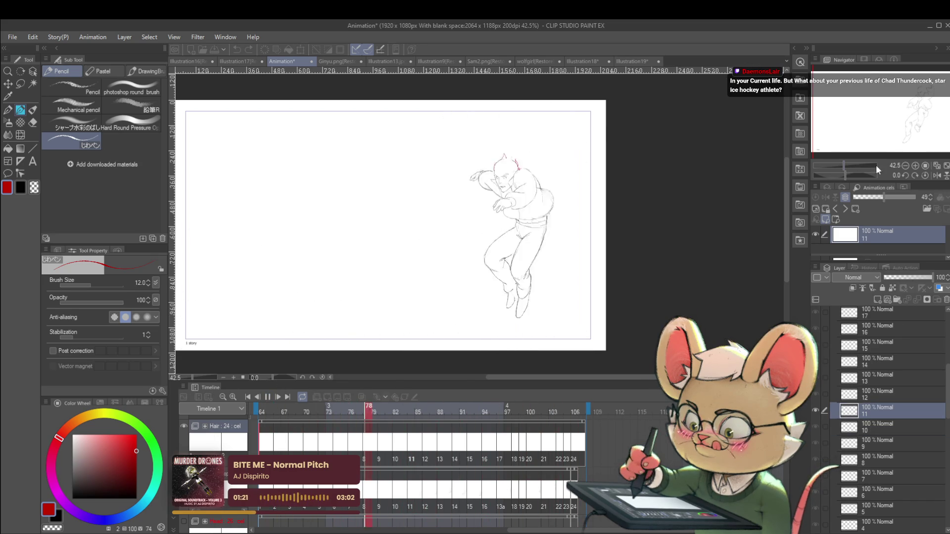
{"action": "left_click", "coordinate": [936, 175]}
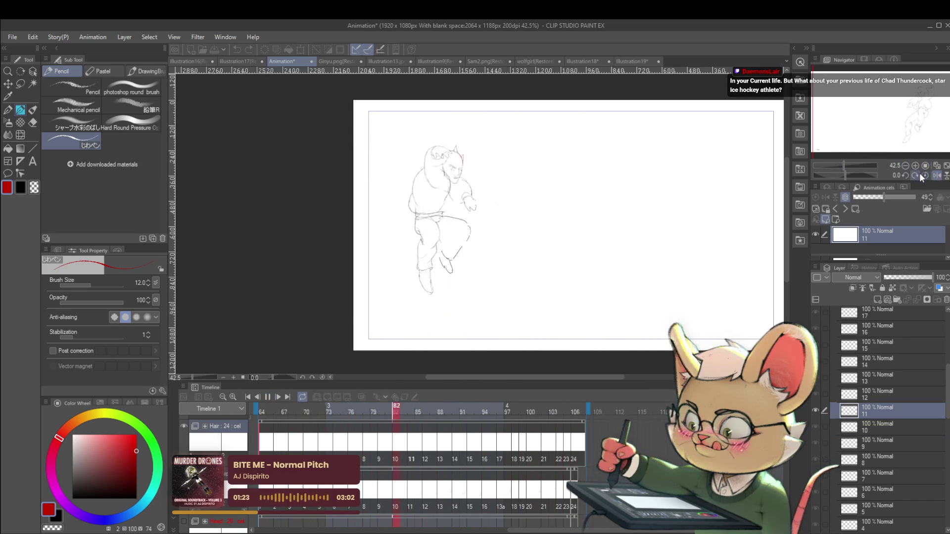
{"action": "left_click", "coordinate": [268, 397]}
Extend the red hair strand on cel 11 after comparing with earlier cels
{"action": "key", "text": "Left"}
{"action": "key", "text": "Left"}
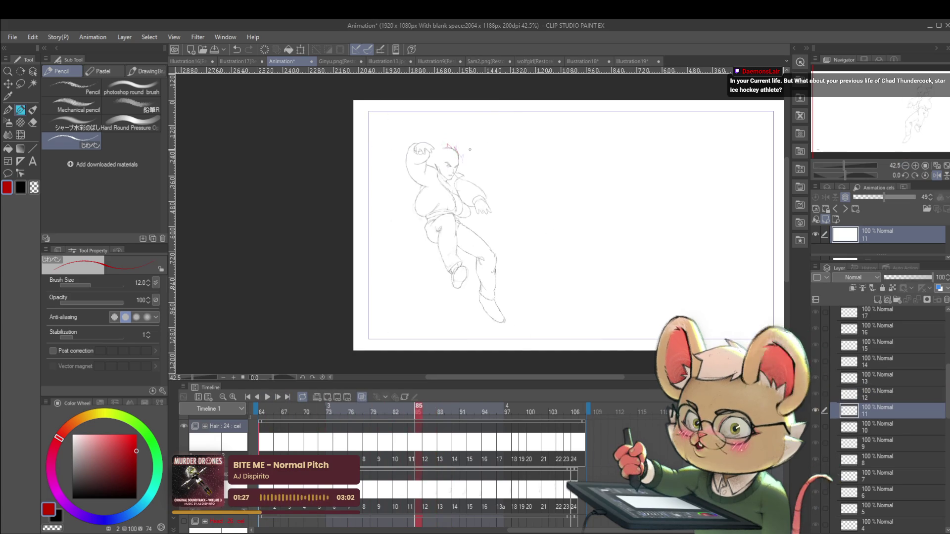
{"action": "scroll", "coordinate": [474, 143], "scroll_direction": "up", "scroll_amount": 5}
{"action": "key", "text": "Left"}
{"action": "key", "text": "Left"}
{"action": "key", "text": "Left"}
{"action": "key", "text": "Left"}
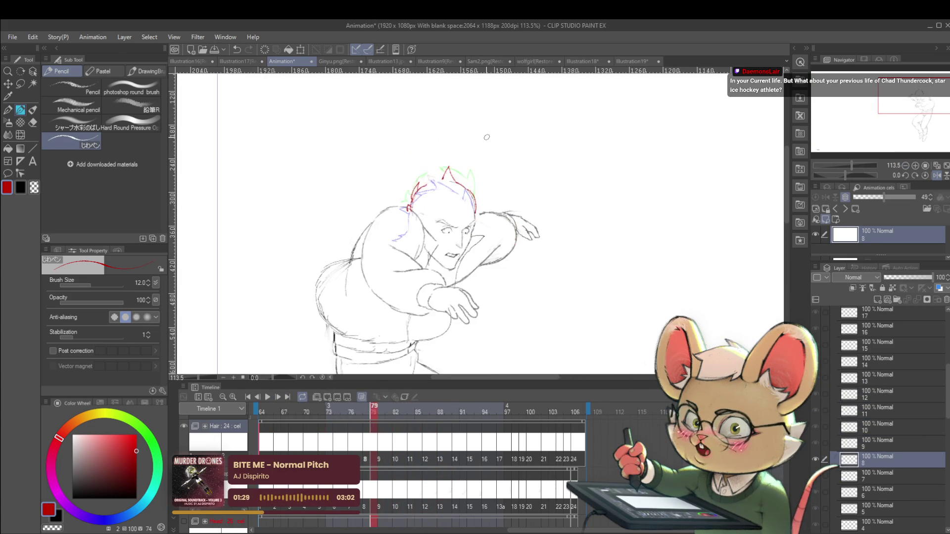
{"action": "key", "text": "Right"}
{"action": "key", "text": "Right"}
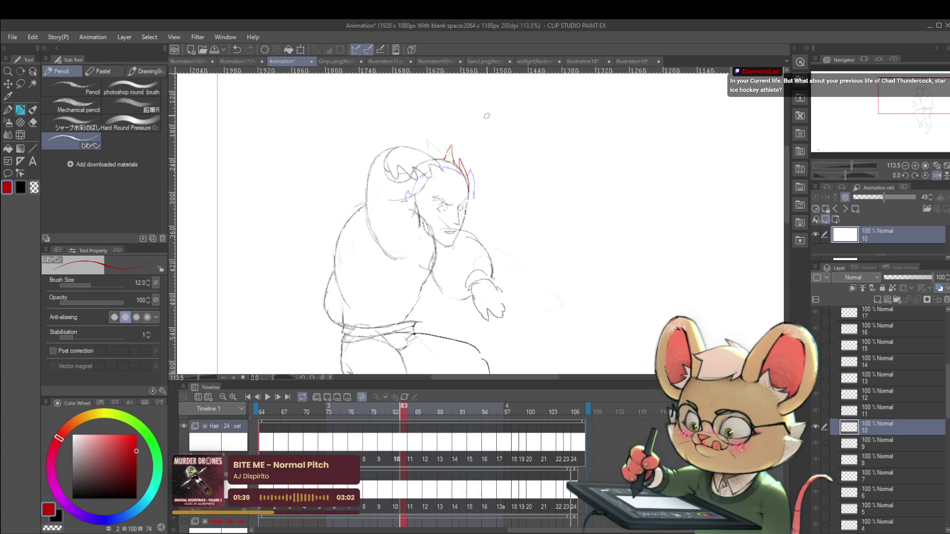
{"action": "key", "text": "Right"}
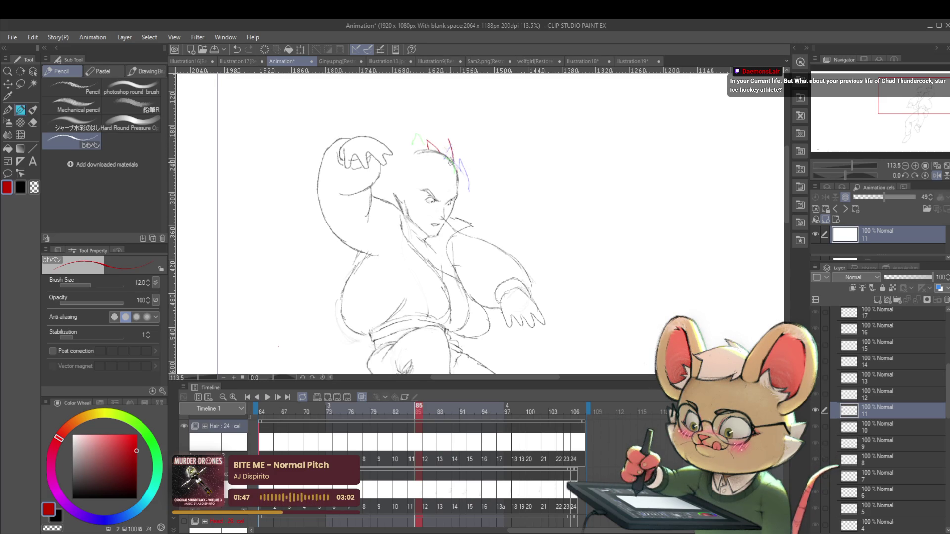
{"action": "left_click_drag", "start_coordinate": [442, 150], "coordinate": [453, 159]}
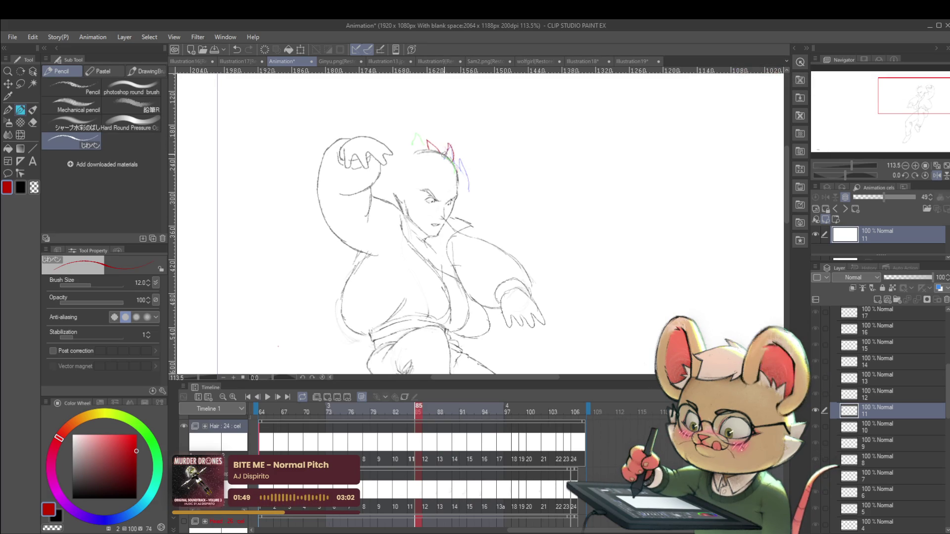
Step forward through the later cels and settle on cel 14
{"action": "key", "text": "Right"}
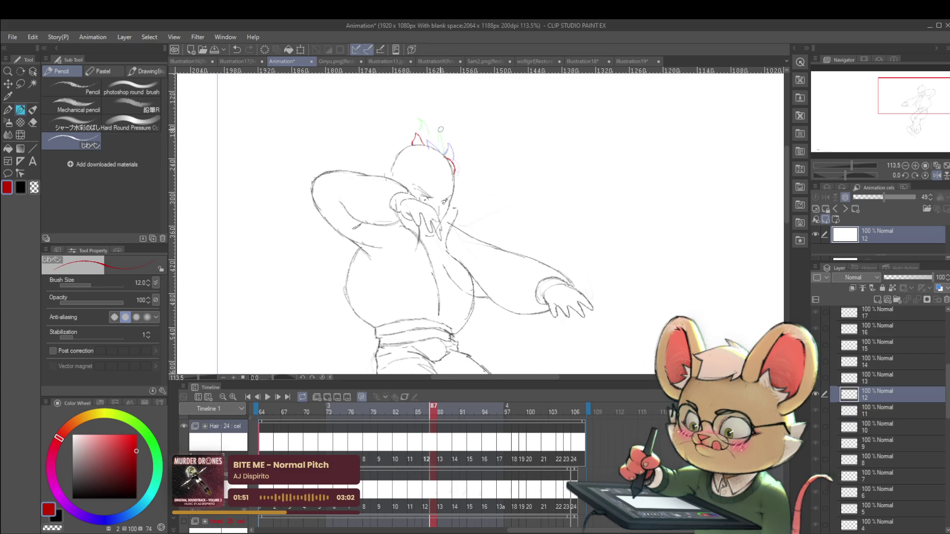
{"action": "key", "text": "Right"}
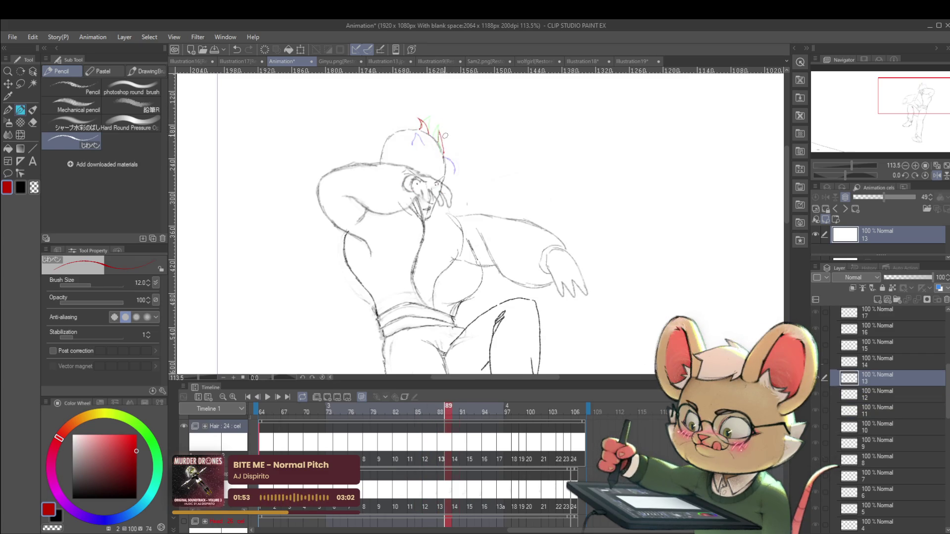
{"action": "key", "text": "Right"}
{"action": "key", "text": "Right"}
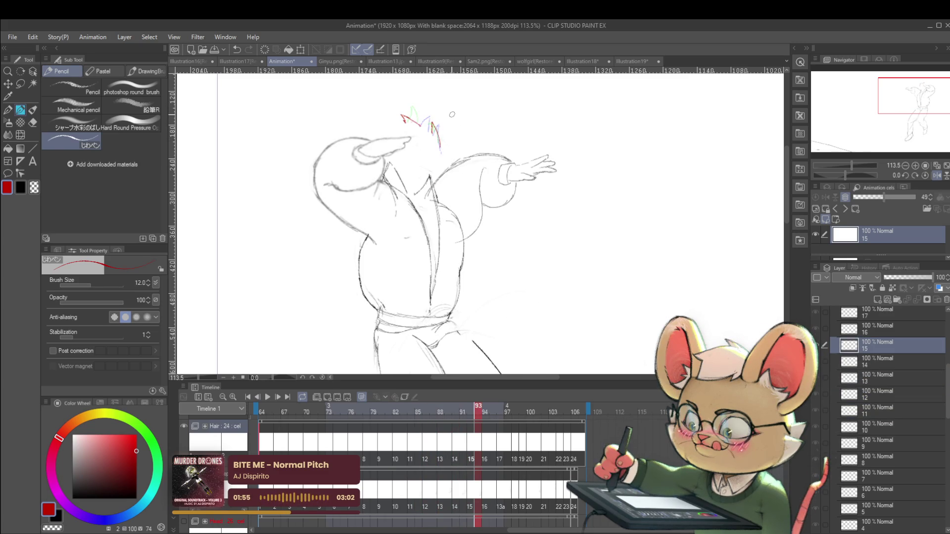
{"action": "key", "text": "Left"}
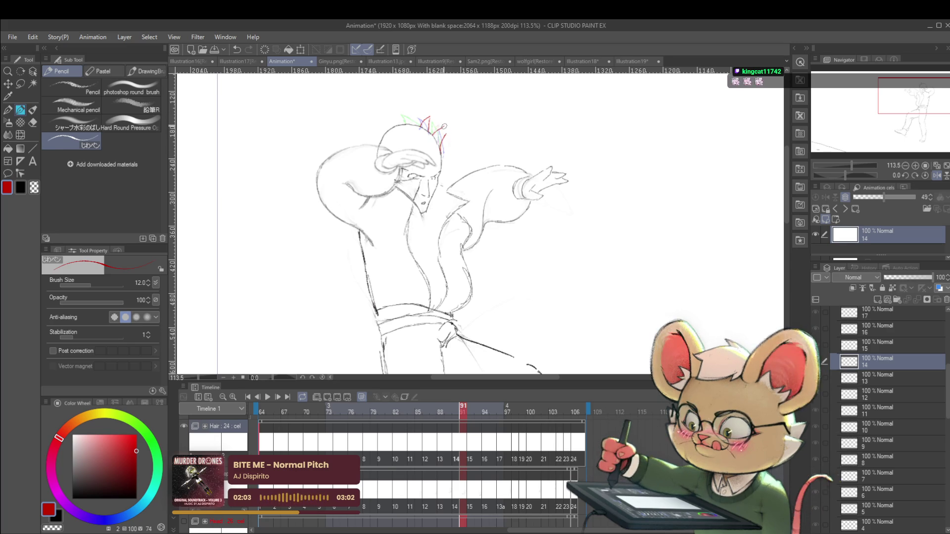
Replay the animation from cel 16 with the canvas un-mirrored, then stop it
{"action": "scroll", "coordinate": [440, 128], "scroll_direction": "down", "scroll_amount": 3}
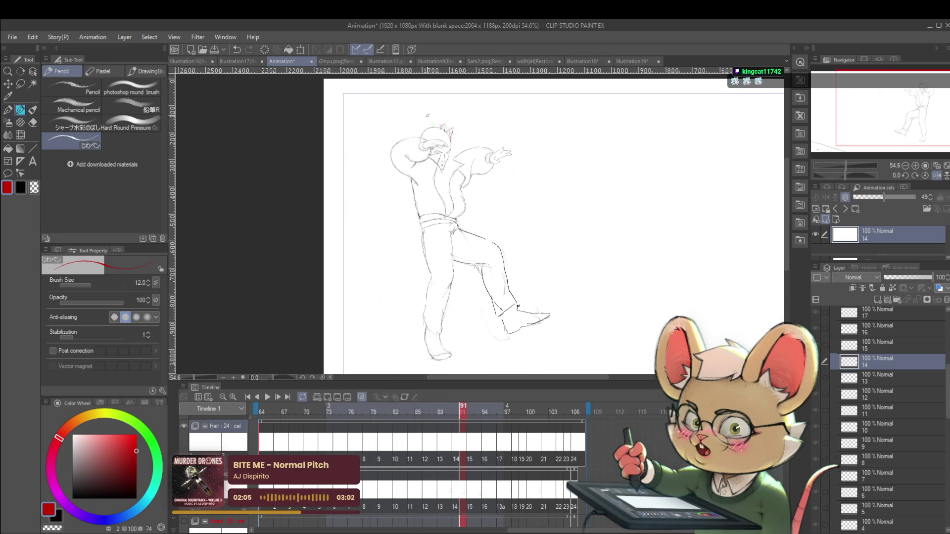
{"action": "key", "text": "Right"}
{"action": "key", "text": "Right"}
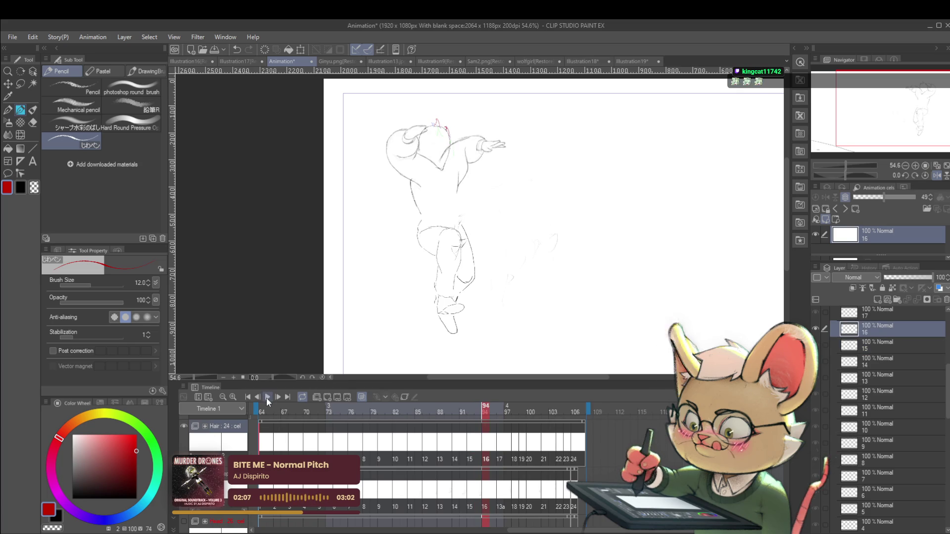
{"action": "left_click", "coordinate": [268, 398]}
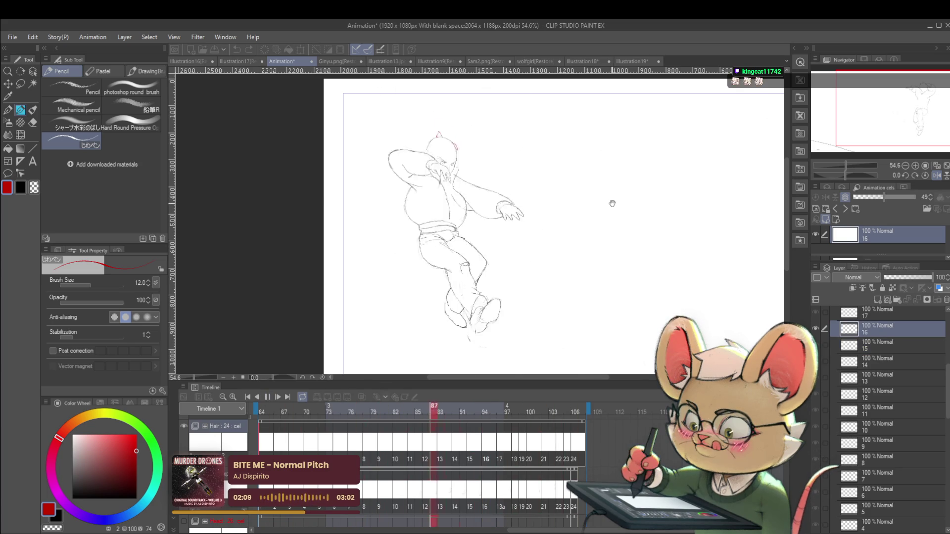
{"action": "scroll", "coordinate": [648, 206], "scroll_direction": "down", "scroll_amount": 3}
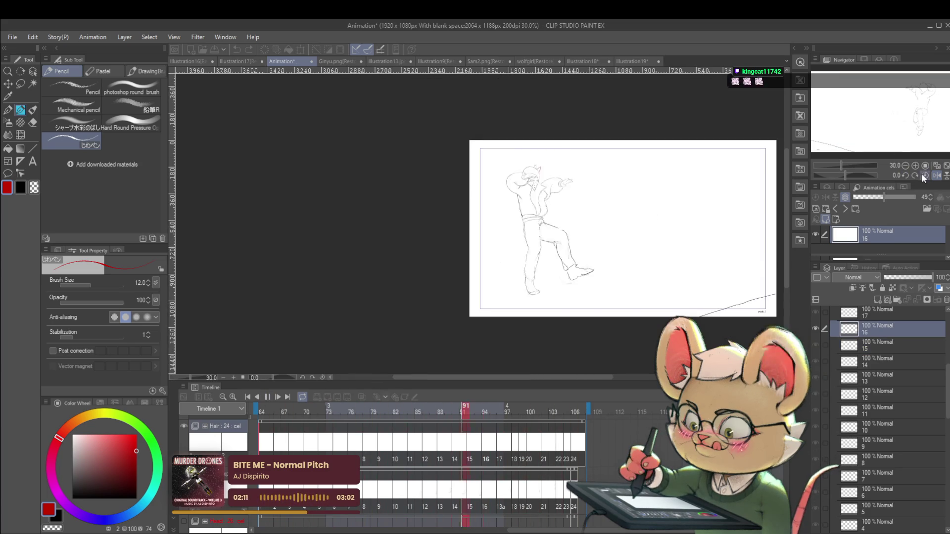
{"action": "left_click", "coordinate": [936, 174]}
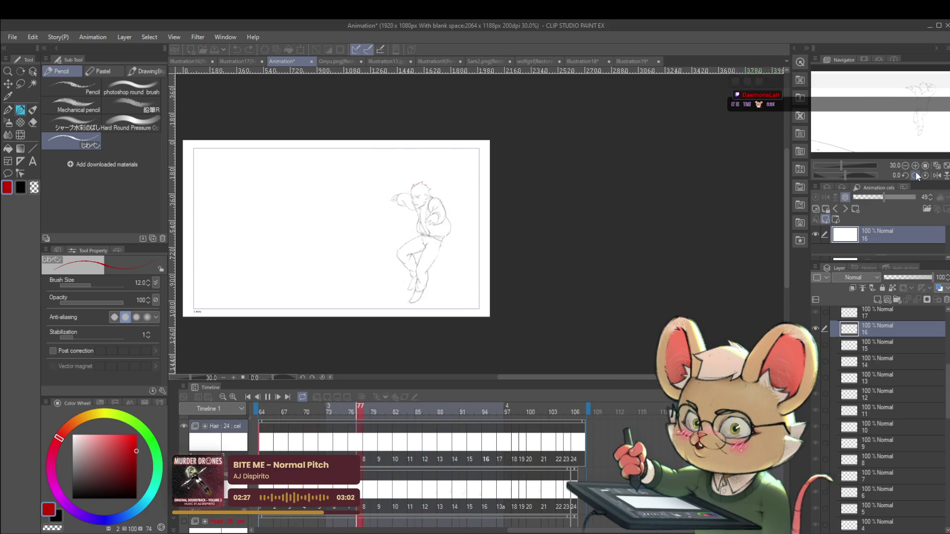
{"action": "left_click", "coordinate": [266, 399]}
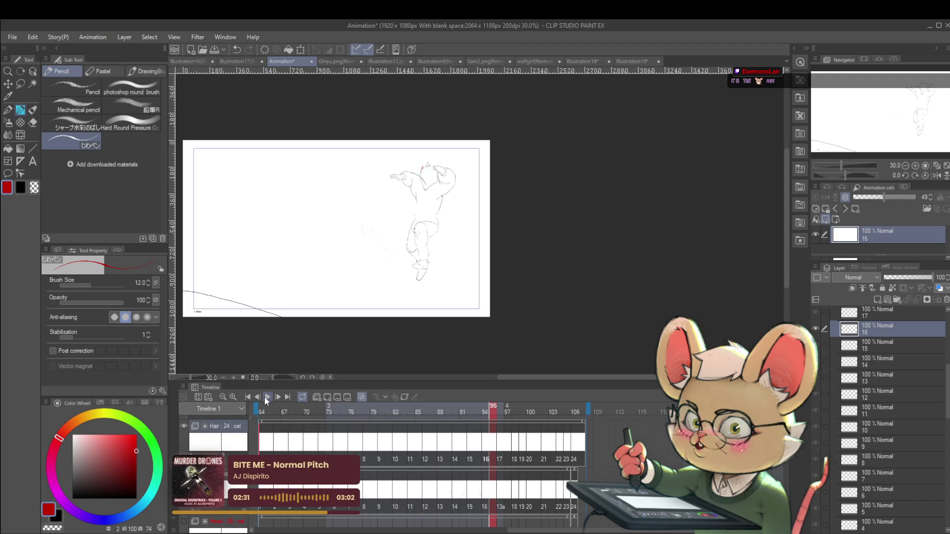
Return to cel 10 and zoom in on the character's head
{"action": "scroll", "coordinate": [417, 222], "scroll_direction": "up", "scroll_amount": 3}
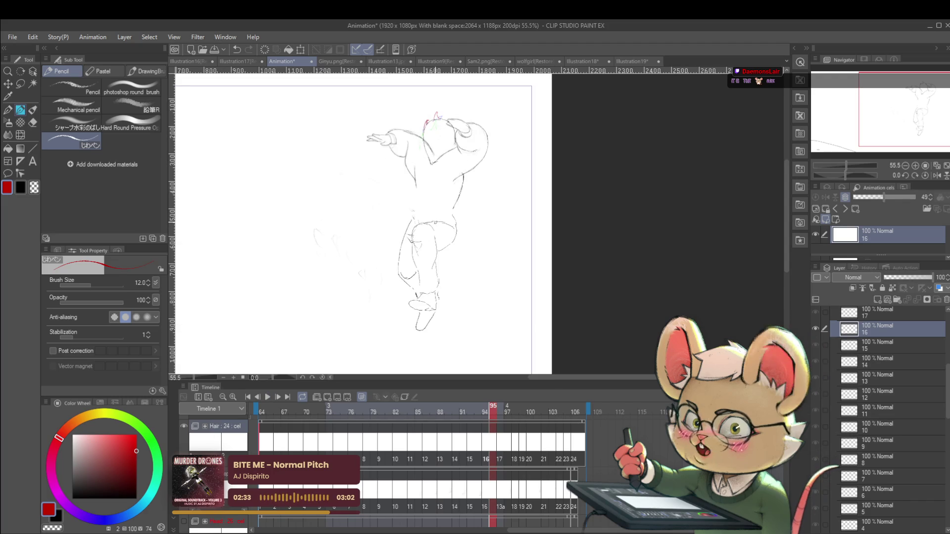
{"action": "key", "text": "Left"}
{"action": "key", "text": "Left"}
{"action": "key", "text": "Left"}
{"action": "key", "text": "Left"}
{"action": "key", "text": "Left"}
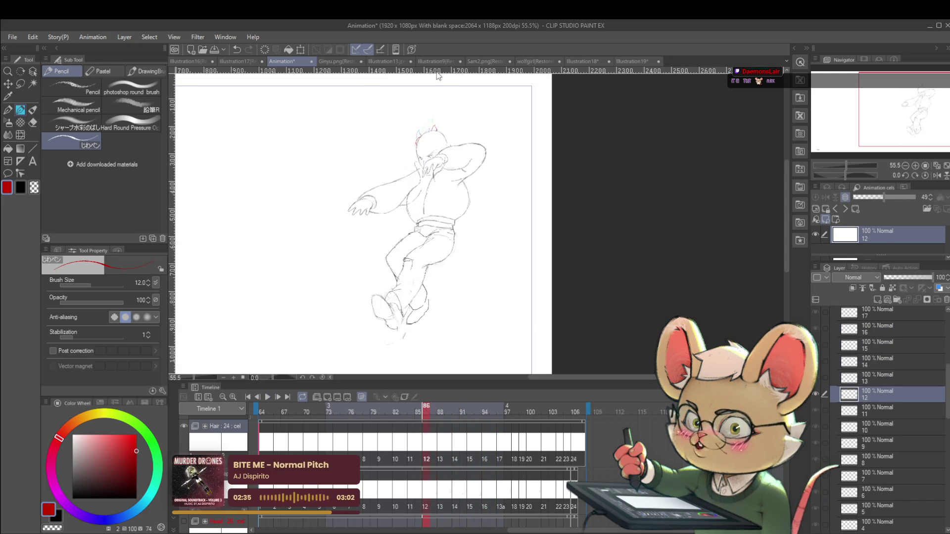
{"action": "key", "text": "Left"}
{"action": "key", "text": "Left"}
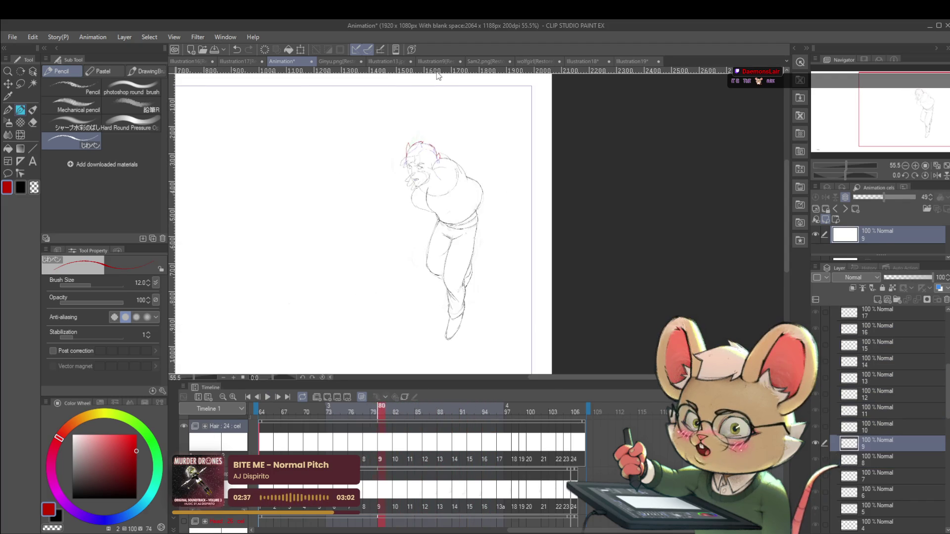
{"action": "left_click", "coordinate": [429, 119]}
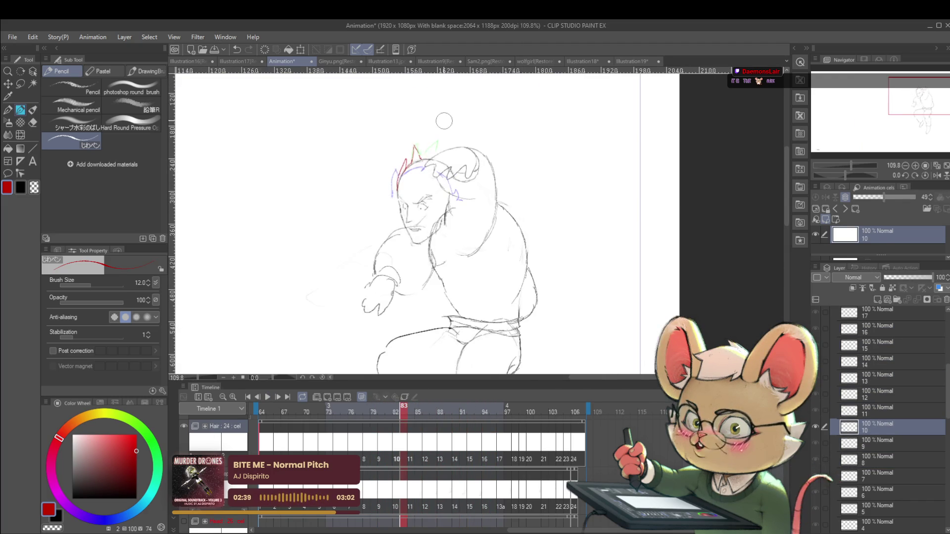
Flip back and forth between frames 83–84 and cels 10, 11 and 12 to compare the drawings
{"action": "key", "text": "Right"}
{"action": "key", "text": "Right"}
{"action": "key", "text": "Left"}
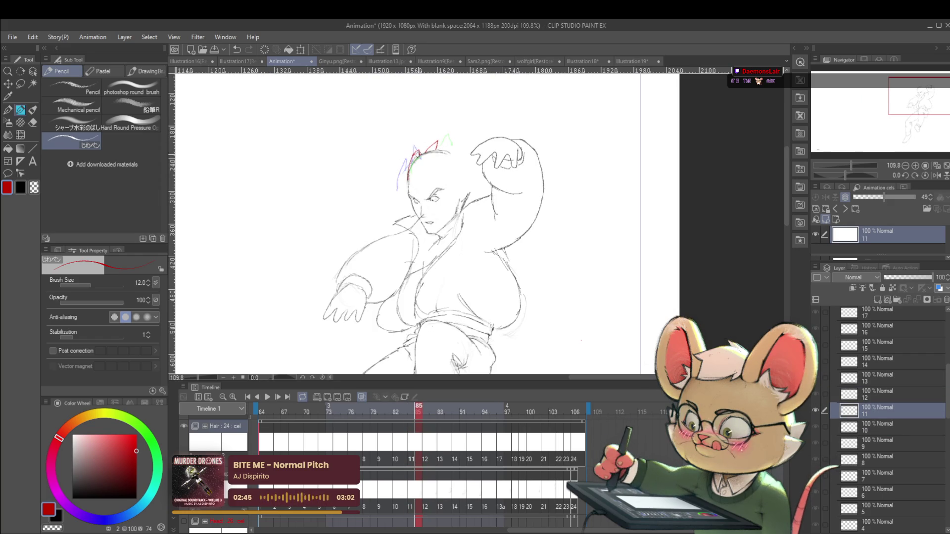
{"action": "key", "text": "Left"}
{"action": "key", "text": "Right"}
{"action": "key", "text": "Left"}
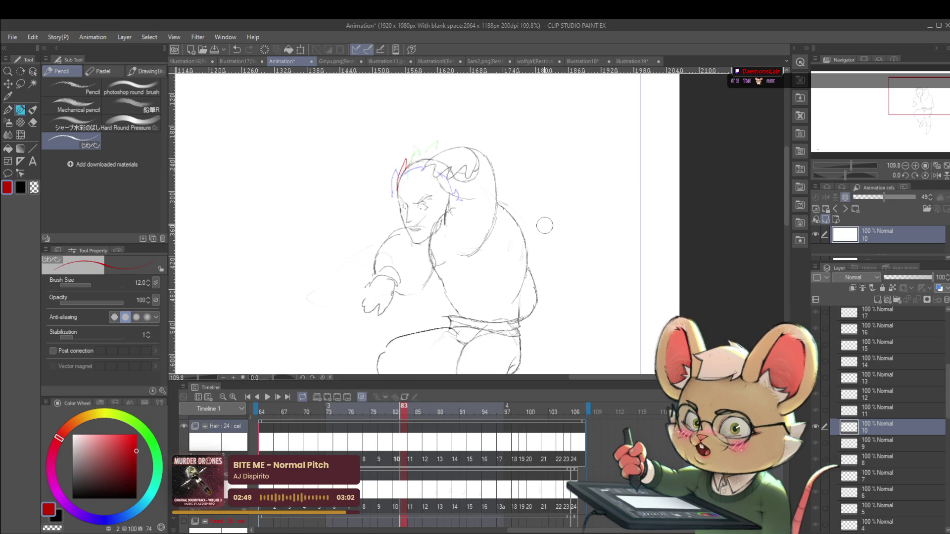
{"action": "key", "text": "Right"}
{"action": "key", "text": "Left"}
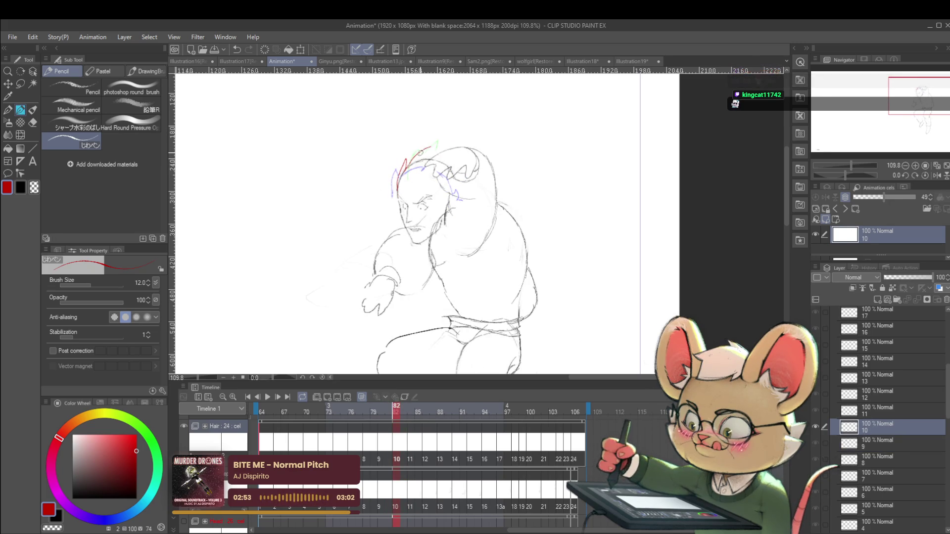
{"action": "key", "text": "Right"}
{"action": "key", "text": "Right"}
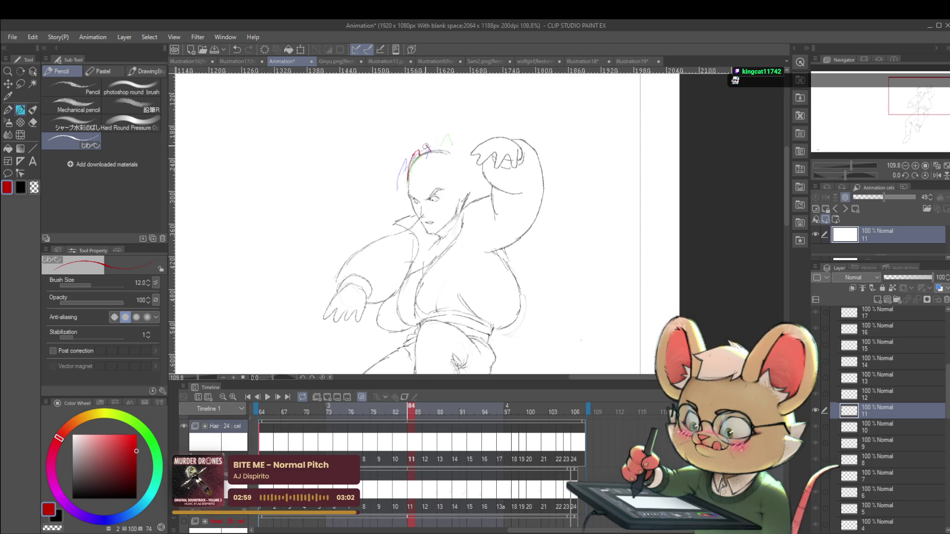
{"action": "key", "text": "Left"}
{"action": "key", "text": "Right"}
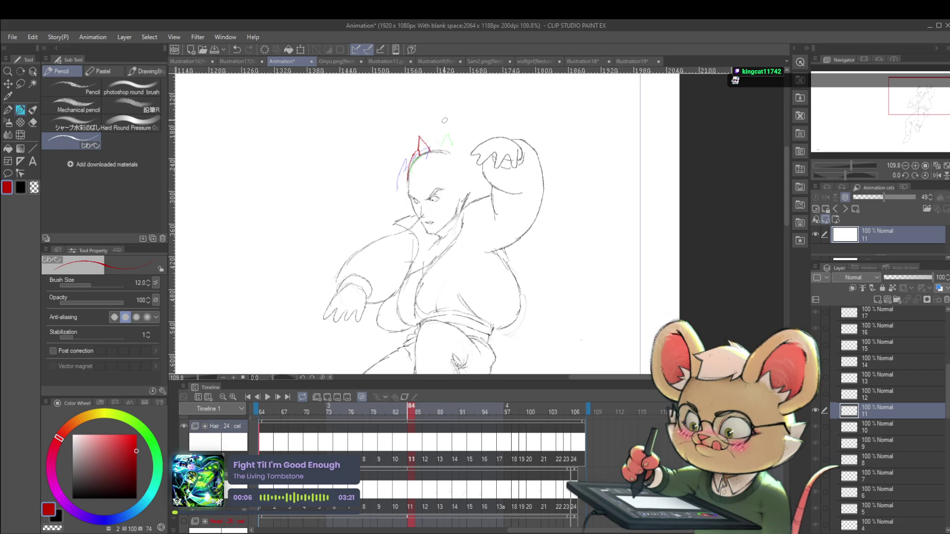
{"action": "key", "text": "Left"}
{"action": "key", "text": "Right"}
{"action": "key", "text": "Right"}
{"action": "key", "text": "Right"}
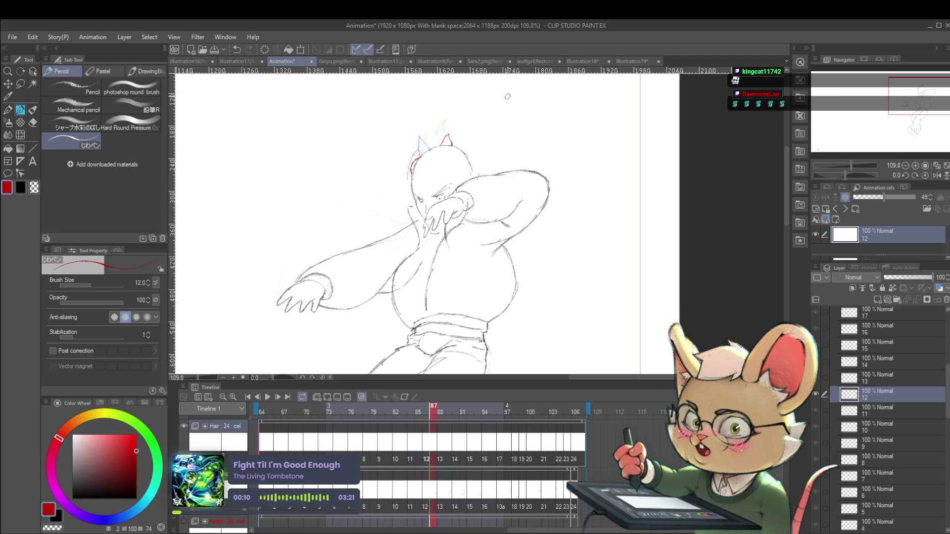
Play the animation with the view mirrored horizontally, then compare cels 12 and 13
{"action": "scroll", "coordinate": [507, 99], "scroll_direction": "down", "scroll_amount": 3}
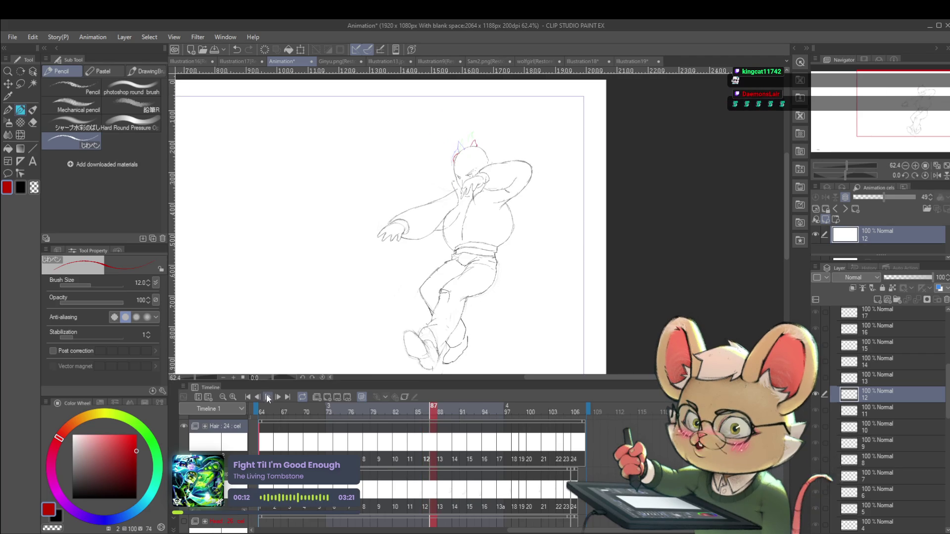
{"action": "left_click", "coordinate": [267, 397]}
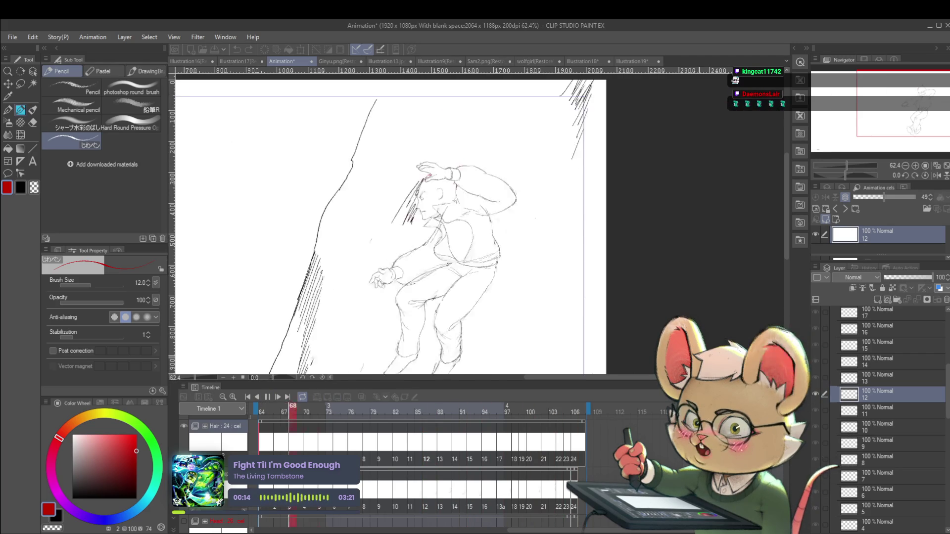
{"action": "left_click", "coordinate": [936, 176]}
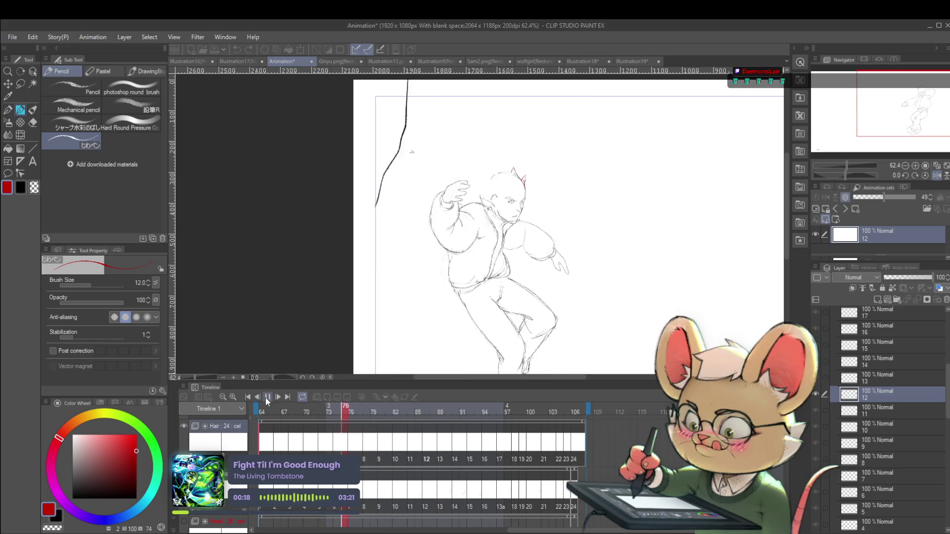
{"action": "left_click", "coordinate": [268, 398]}
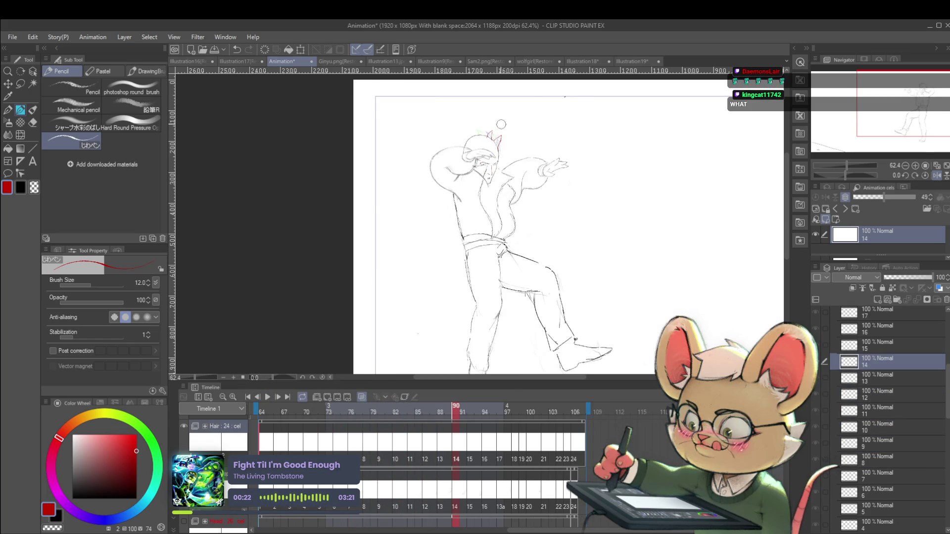
{"action": "key", "text": "Left"}
{"action": "key", "text": "Left"}
{"action": "scroll", "coordinate": [514, 148], "scroll_direction": "up", "scroll_amount": 5}
{"action": "key", "text": "Left"}
{"action": "key", "text": "Right"}
{"action": "key", "text": "Left"}
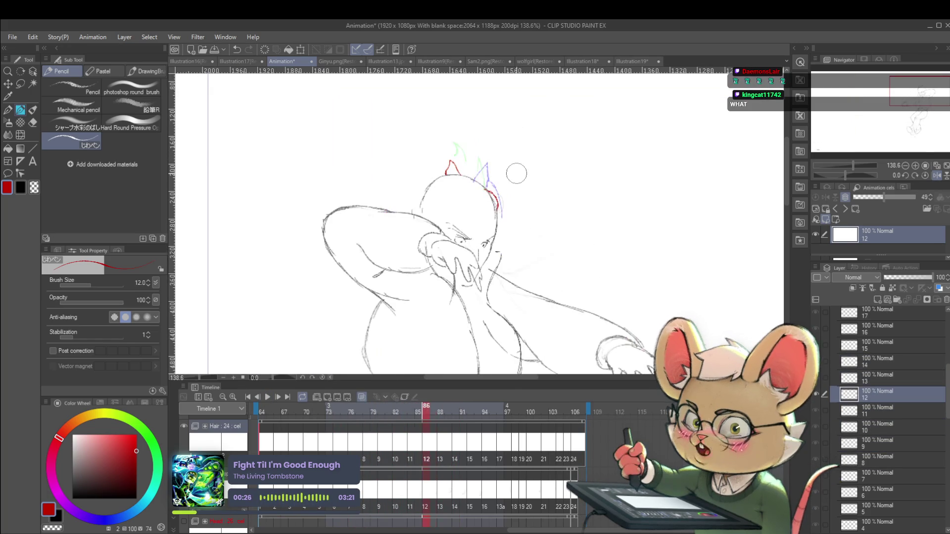
{"action": "key", "text": "Right"}
{"action": "key", "text": "Left"}
{"action": "key", "text": "Right"}
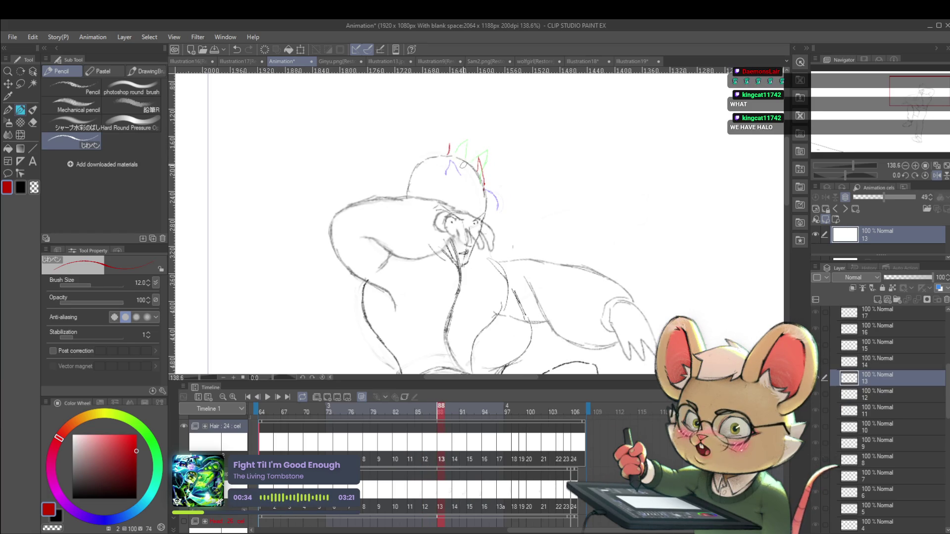
Draw a red hair spike atop the head on cel 13
{"action": "left_click", "coordinate": [936, 176]}
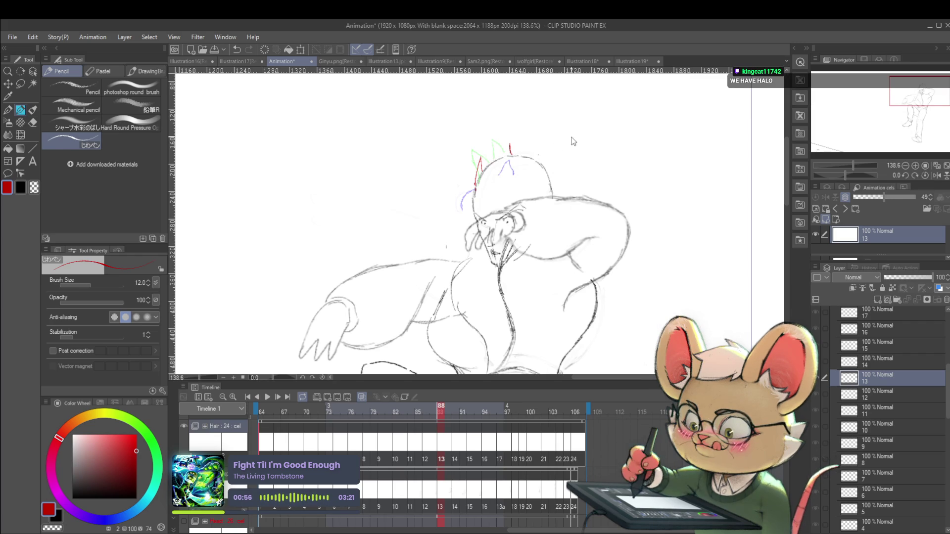
{"action": "left_click", "coordinate": [936, 176]}
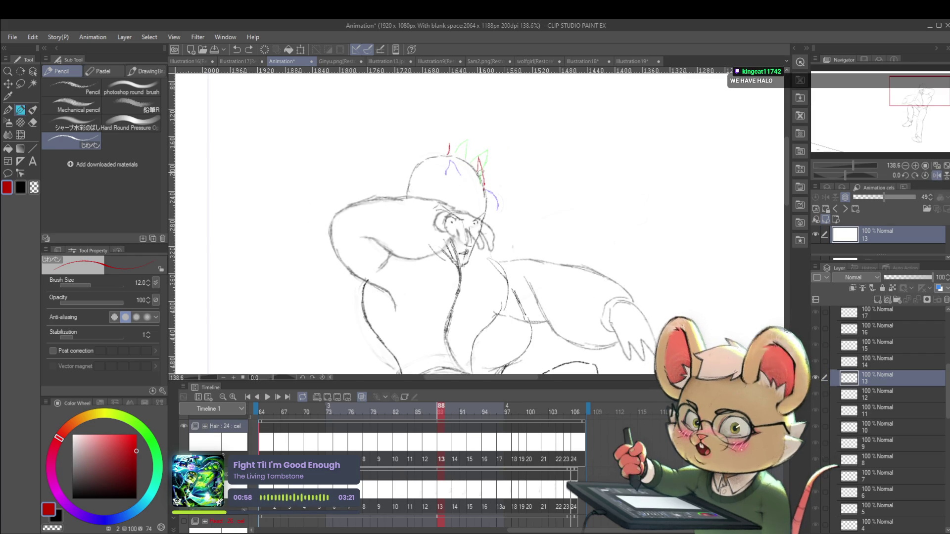
{"action": "key", "text": "Left"}
{"action": "key", "text": "Right"}
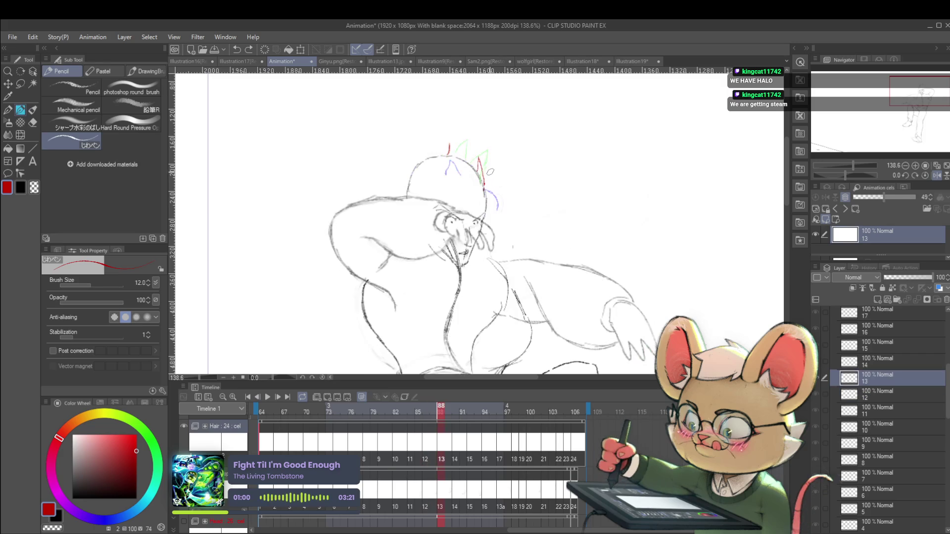
{"action": "left_click_drag", "start_coordinate": [449, 140], "coordinate": [458, 144]}
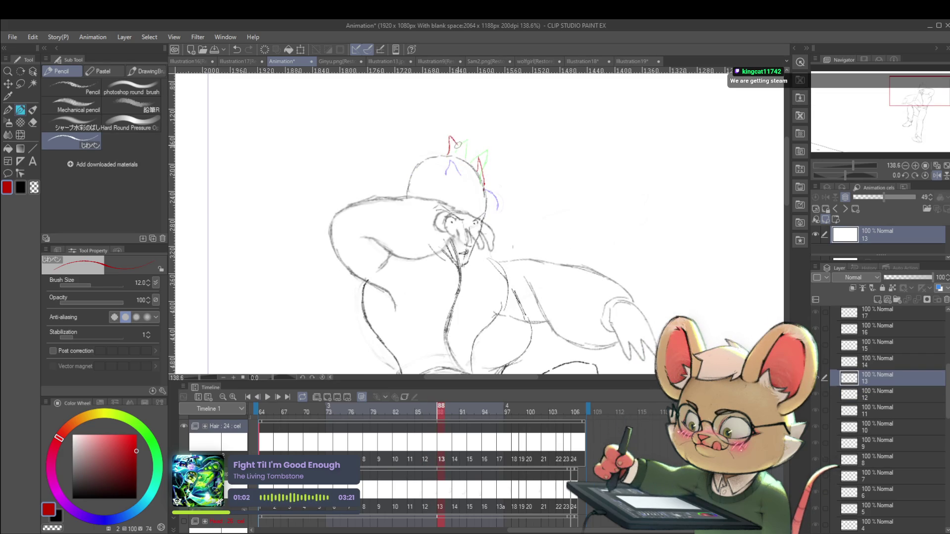
Complete the red hair peak on cel 12's head, then step through to cel 14
{"action": "key", "text": "Left"}
{"action": "key", "text": "Left"}
{"action": "key", "text": "Right"}
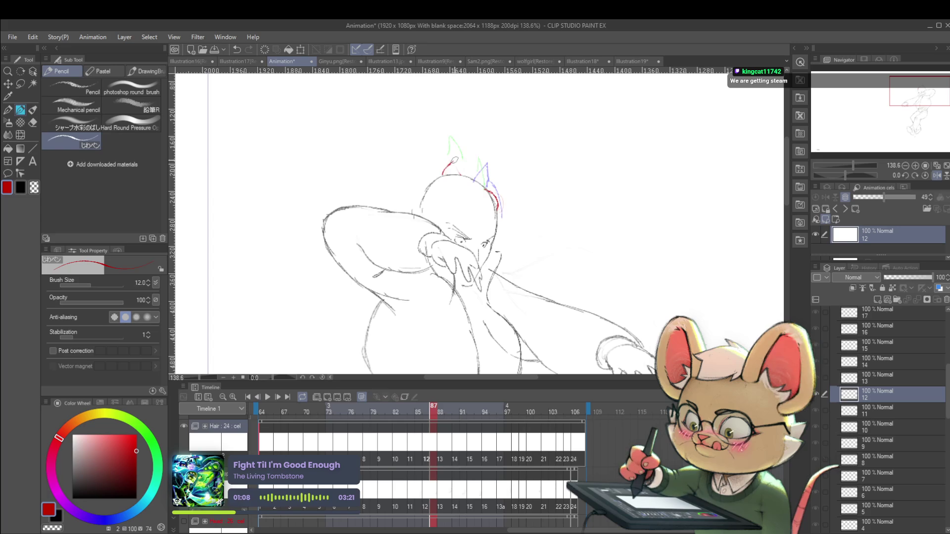
{"action": "left_click_drag", "start_coordinate": [454, 161], "coordinate": [462, 173]}
{"action": "key", "text": "Left"}
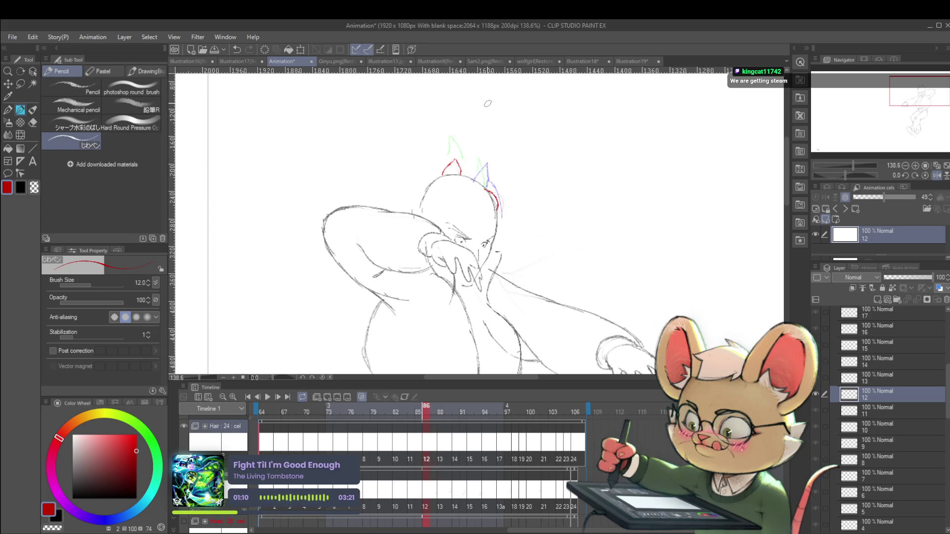
{"action": "key", "text": "Right"}
{"action": "key", "text": "Right"}
{"action": "key", "text": "Right"}
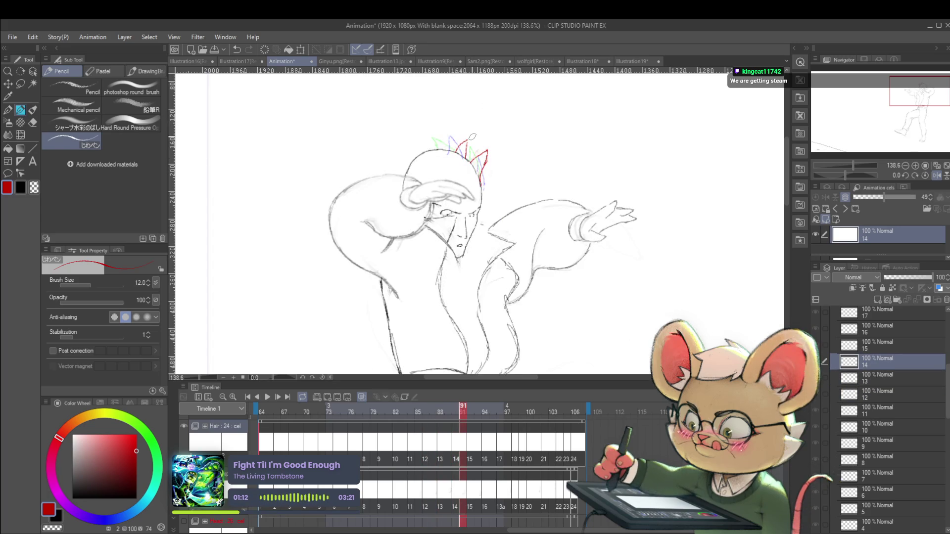
{"action": "key", "text": "Left"}
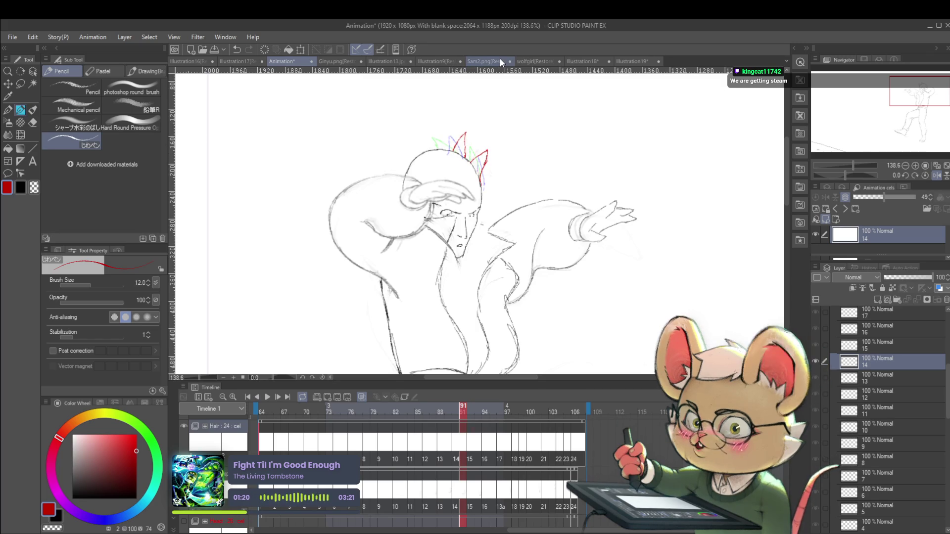
Play the animation zoomed out with the view mirrored, stop on cel 11, then step to cel 12 at frame 86
{"action": "key", "text": "Left"}
{"action": "key", "text": "Left"}
{"action": "scroll", "coordinate": [464, 153], "scroll_direction": "down", "scroll_amount": 3}
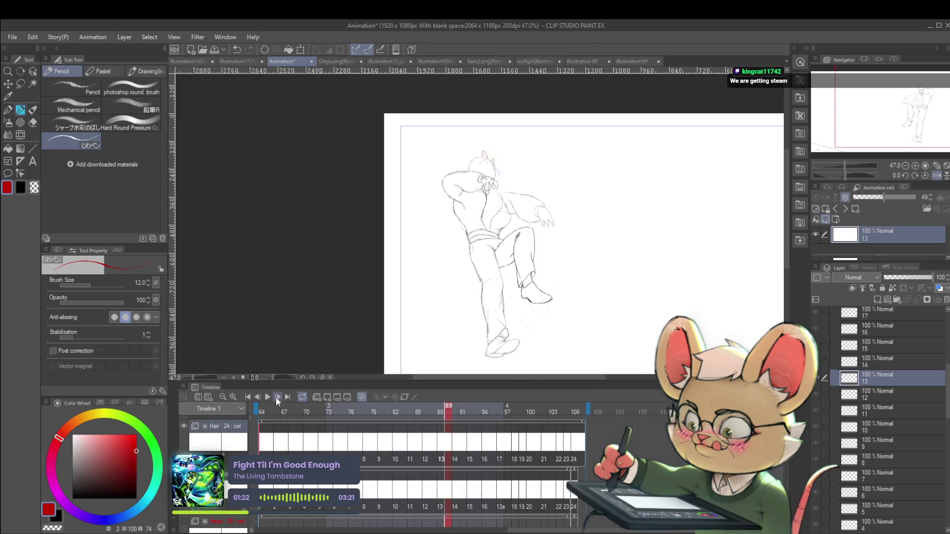
{"action": "left_click", "coordinate": [268, 399]}
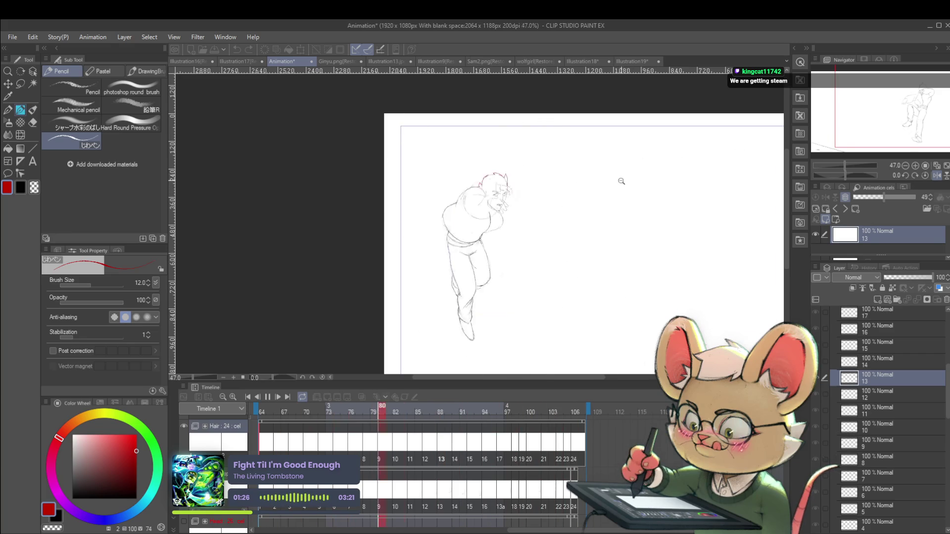
{"action": "scroll", "coordinate": [608, 175], "scroll_direction": "down", "scroll_amount": 1}
{"action": "left_click", "coordinate": [936, 176]}
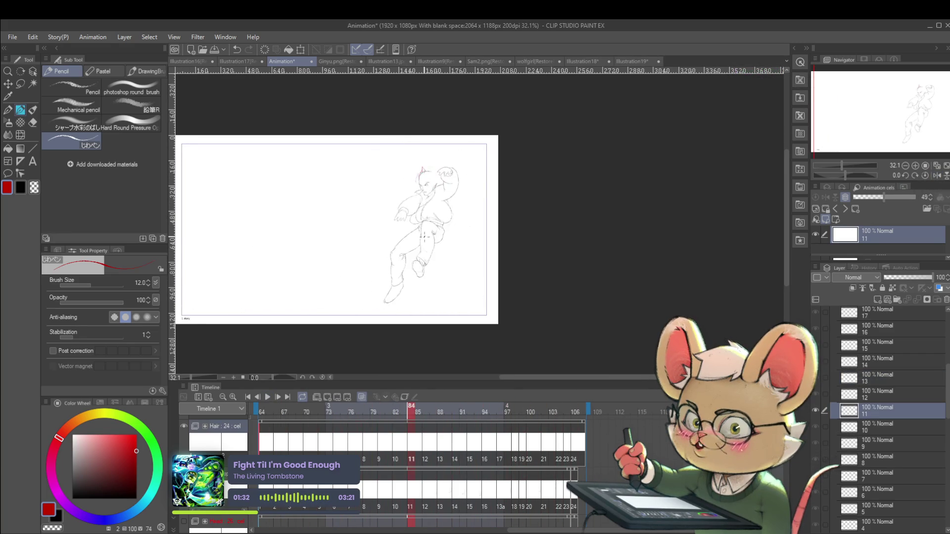
{"action": "key", "text": "space"}
{"action": "scroll", "coordinate": [434, 186], "scroll_direction": "up", "scroll_amount": 4}
{"action": "key", "text": "Right"}
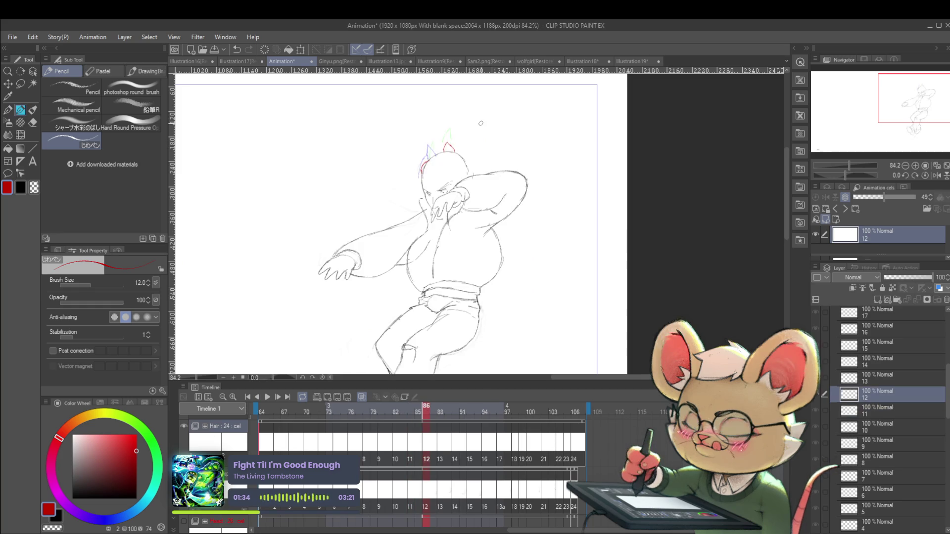
Extend the red hair stroke on cel 12 into a pointed spike
{"action": "scroll", "coordinate": [464, 155], "scroll_direction": "up", "scroll_amount": 2}
{"action": "key", "text": "Left"}
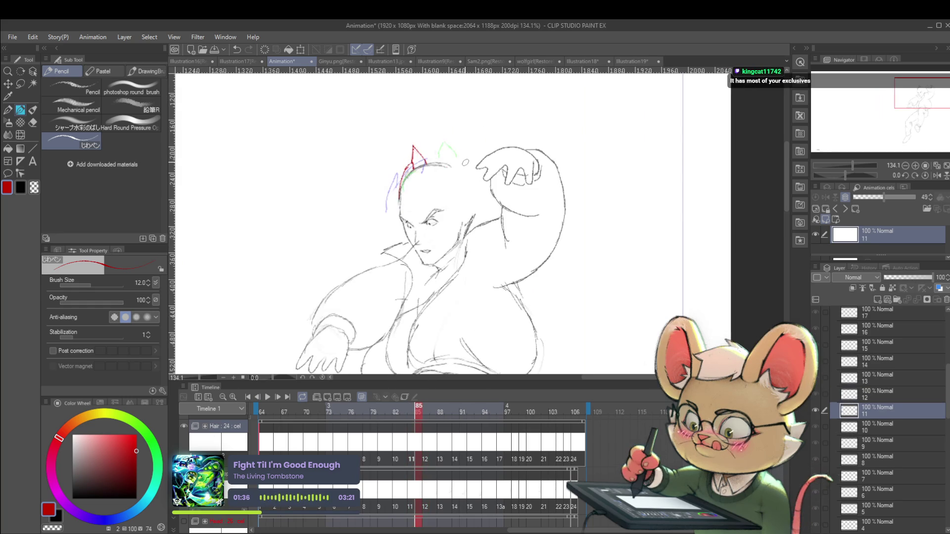
{"action": "key", "text": "Right"}
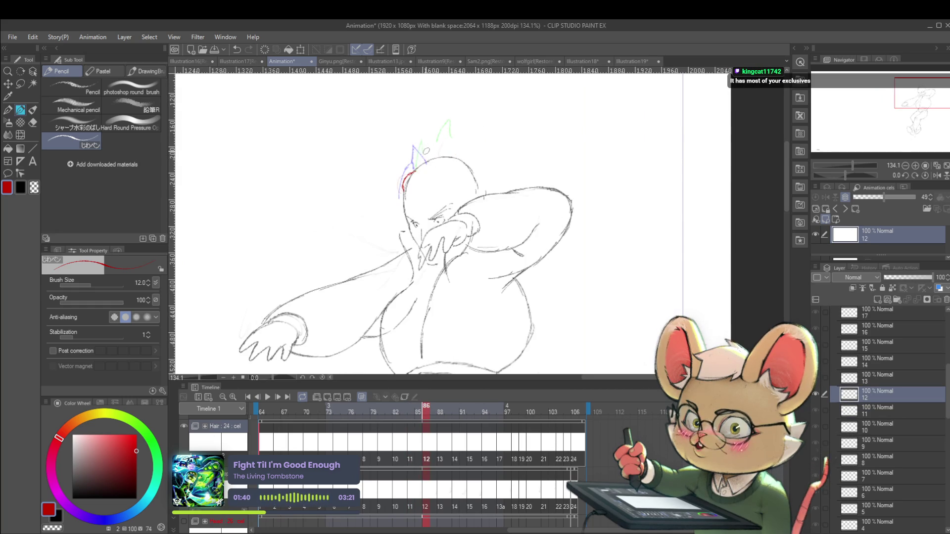
{"action": "mouse_move", "coordinate": [419, 164]}
{"action": "left_mouse_down"}
{"action": "mouse_move", "coordinate": [435, 142]}
{"action": "mouse_move", "coordinate": [438, 156]}
{"action": "left_mouse_up"}
{"action": "key", "text": "Left"}
{"action": "key", "text": "Right"}
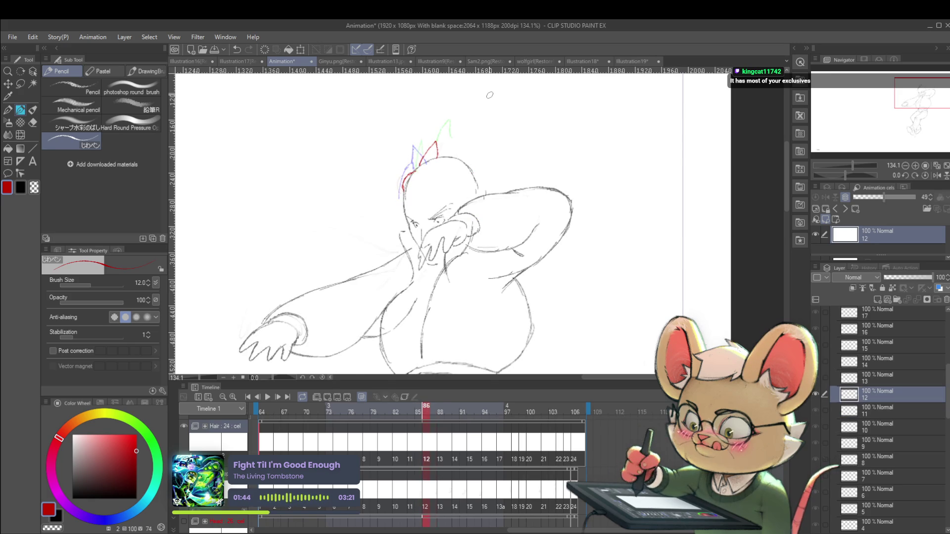
Step forward through the cels to frame 93, flicking to the adjacent frame to compare
{"action": "key", "text": "Right"}
{"action": "key", "text": "Right"}
{"action": "key", "text": "Right"}
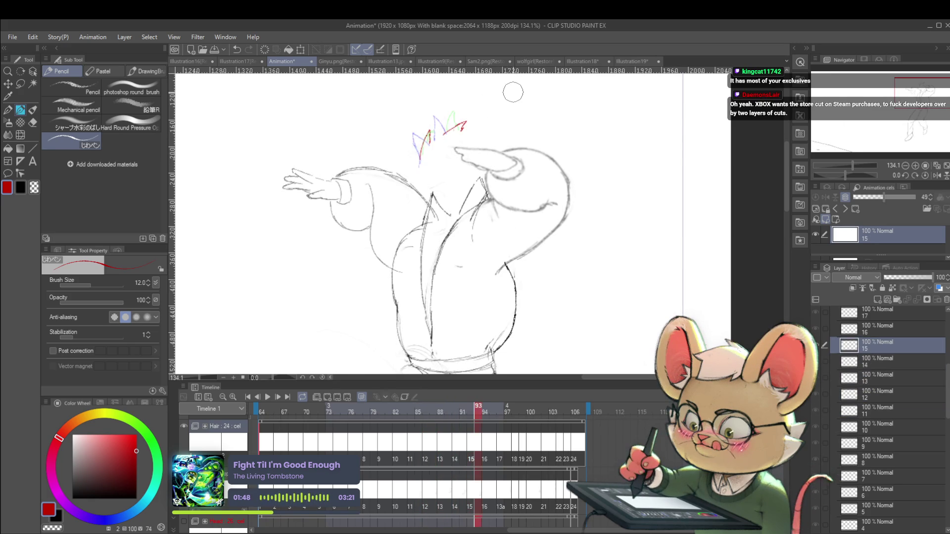
{"action": "key", "text": "Right"}
{"action": "key", "text": "Left"}
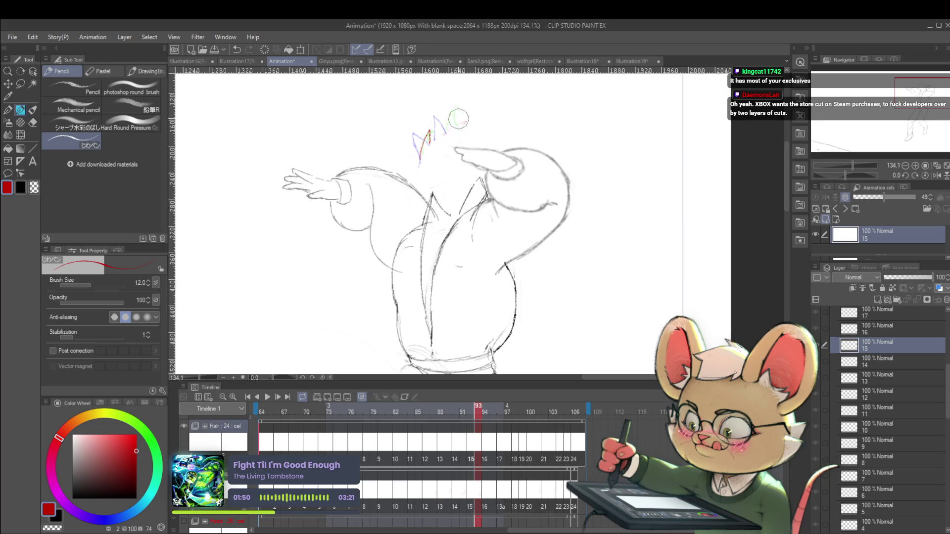
Lasso and transform the coloured hair strands on frame 93
{"action": "key", "text": "m"}
{"action": "left_click_drag", "start_coordinate": [463, 109], "coordinate": [460, 111]}
{"action": "key", "text": "ctrl+t"}
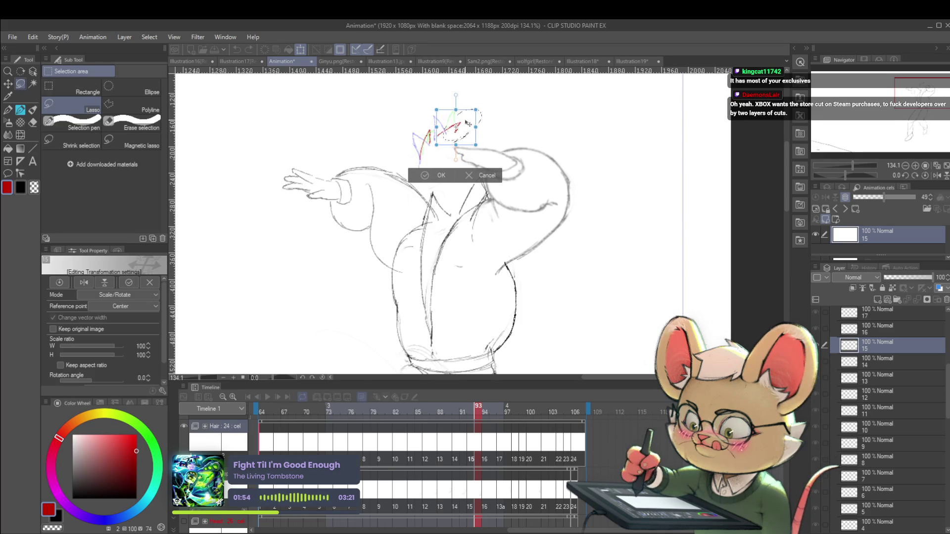
{"action": "key", "text": "Return"}
Lasso the hair strands on frame 92 and zoom out to see the whole figure
{"action": "key", "text": "Left"}
{"action": "key", "text": "Left"}
{"action": "key", "text": "Right"}
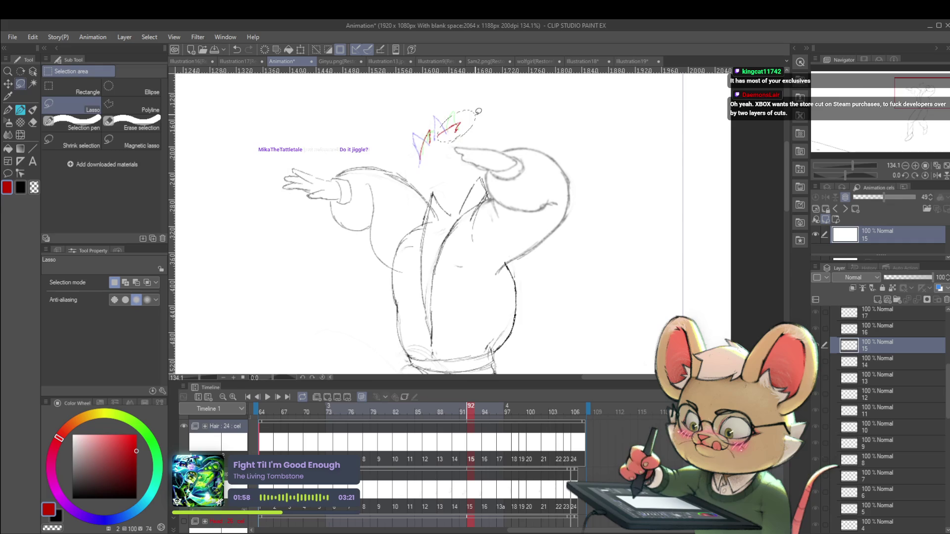
{"action": "left_click_drag", "start_coordinate": [478, 112], "coordinate": [455, 140]}
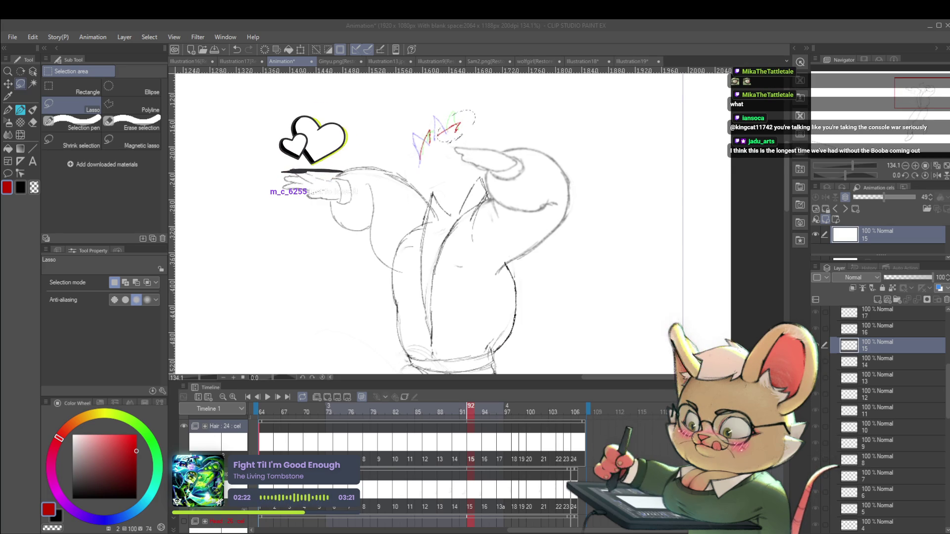
{"action": "key", "text": "ctrl+minus"}
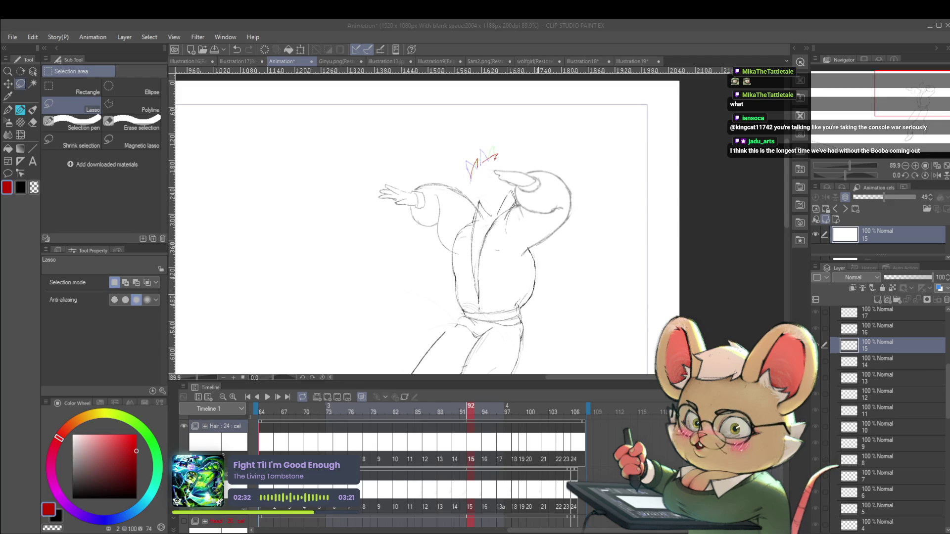
{"action": "scroll", "coordinate": [554, 201], "scroll_direction": "down", "scroll_amount": 3}
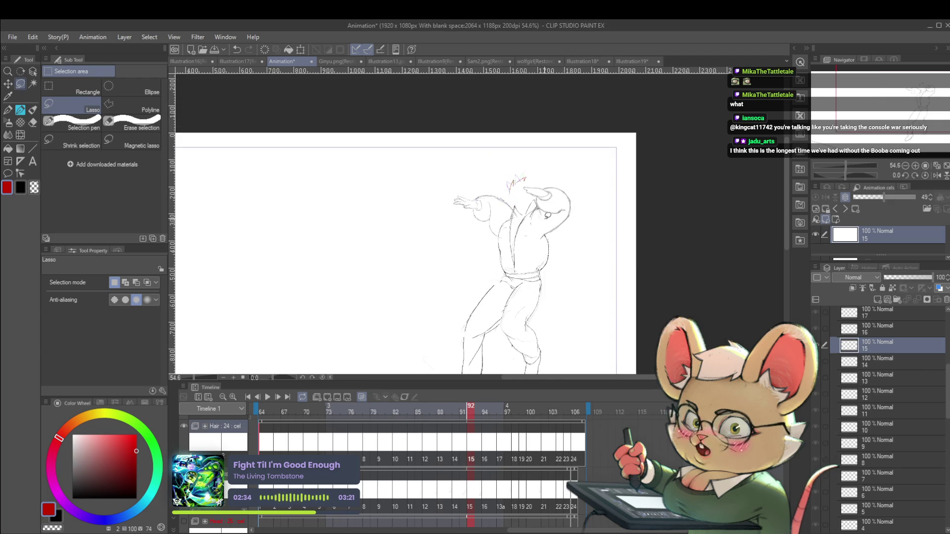
Review the animation playback zoomed out with the canvas mirrored, then return to frame 87
{"action": "key", "text": "p"}
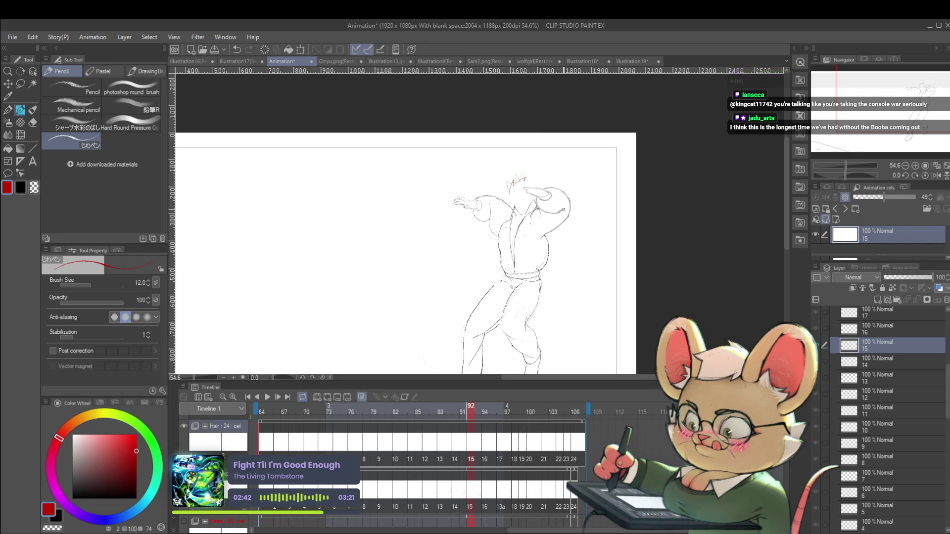
{"action": "left_click", "coordinate": [266, 401]}
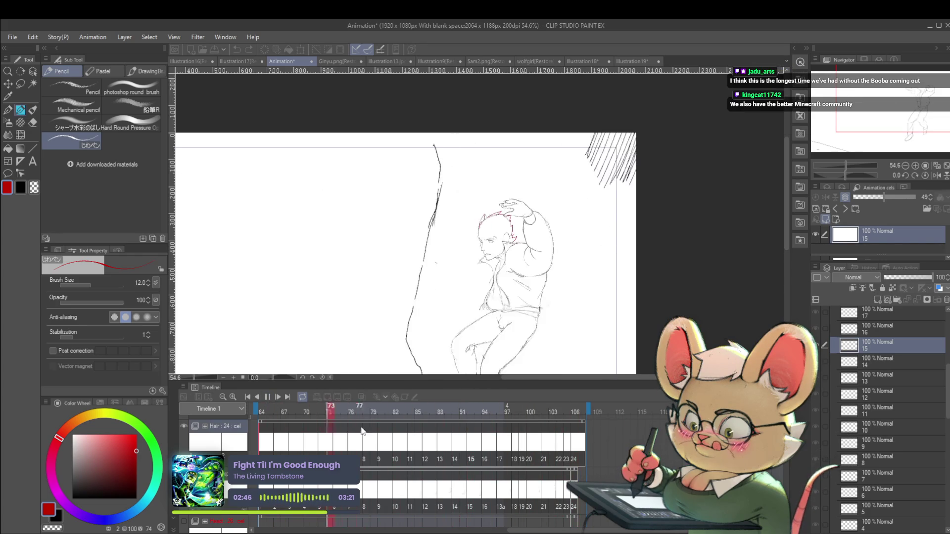
{"action": "key", "text": "Return"}
{"action": "key", "text": "ctrl+minus"}
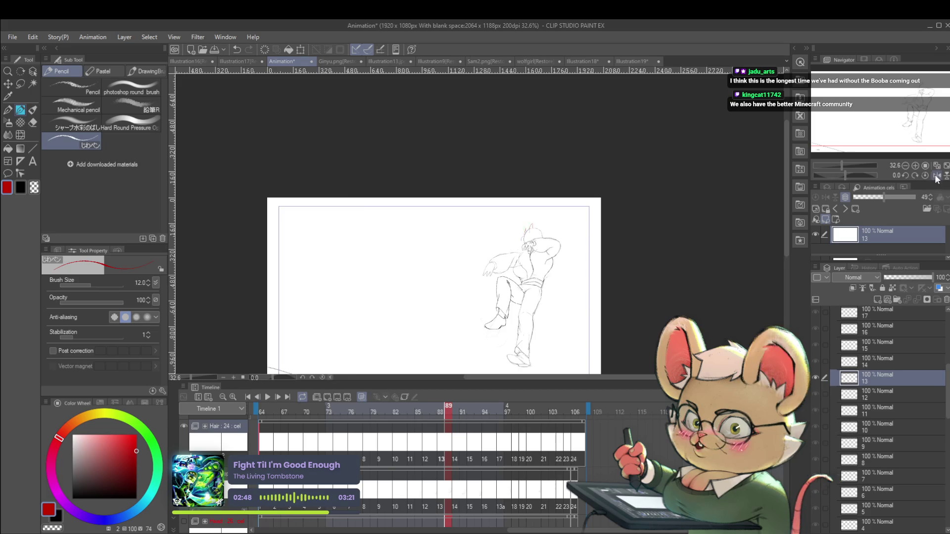
{"action": "key", "text": "h"}
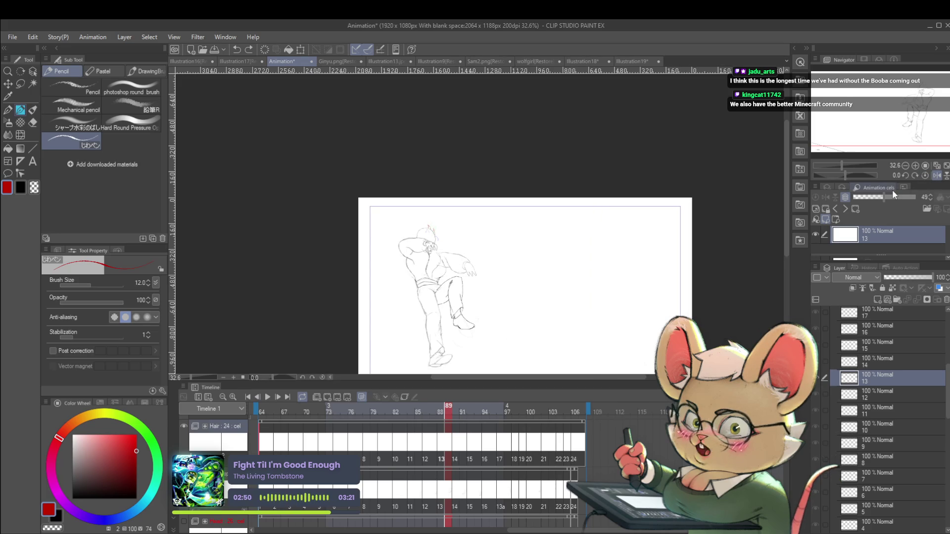
{"action": "left_click", "coordinate": [275, 396]}
{"action": "left_click", "coordinate": [267, 397]}
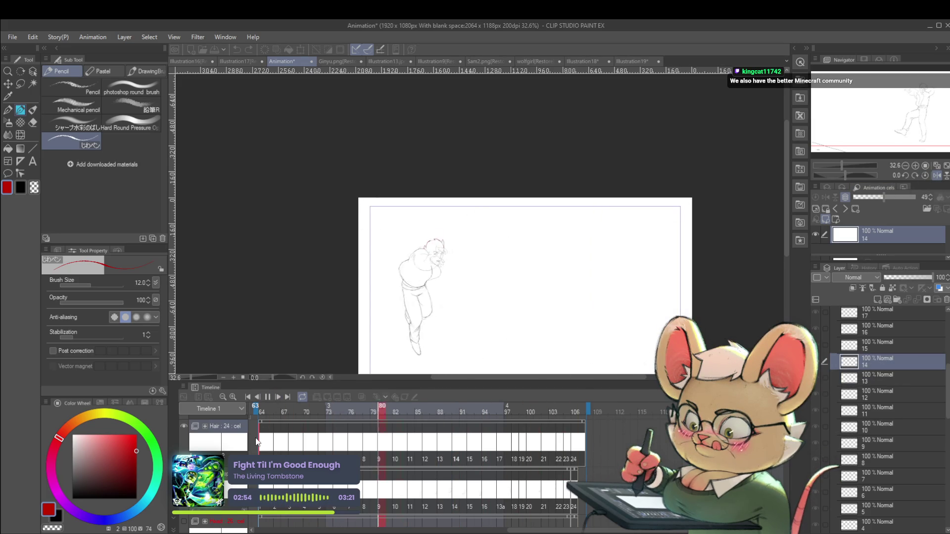
{"action": "left_click", "coordinate": [269, 398]}
{"action": "scroll", "coordinate": [470, 218], "scroll_direction": "up", "scroll_amount": 5}
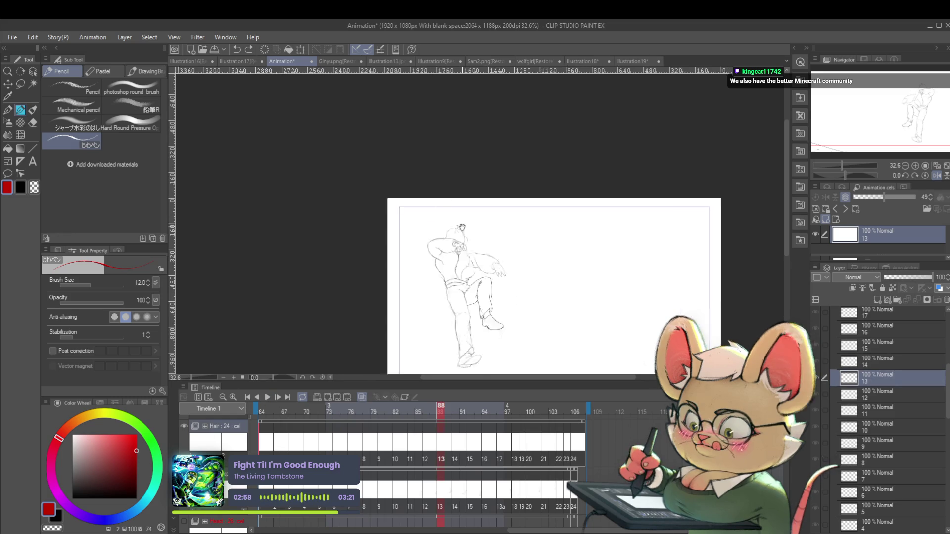
{"action": "key", "text": "ctrl+Left"}
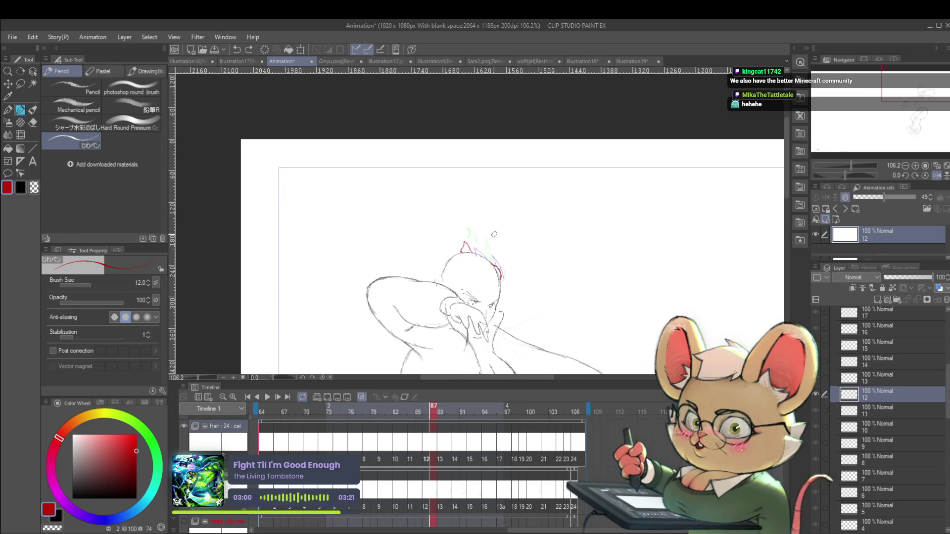
Move the hair strands around the ear on frame 88 slightly up and left
{"action": "key", "text": "ctrl+Right"}
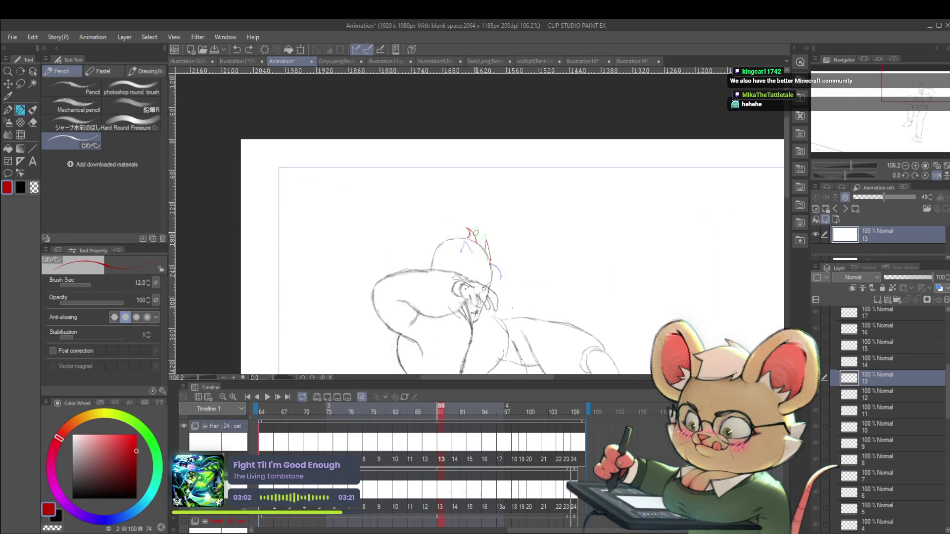
{"action": "key", "text": "m"}
{"action": "left_click_drag", "start_coordinate": [477, 243], "coordinate": [478, 240]}
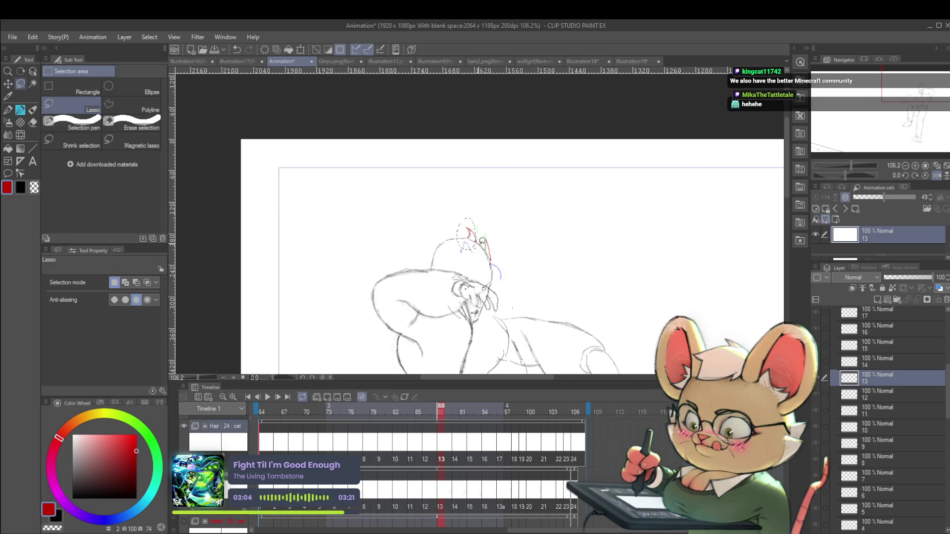
{"action": "key", "text": "ctrl+t"}
{"action": "left_click_drag", "start_coordinate": [472, 226], "coordinate": [467, 224]}
{"action": "key", "text": "Return"}
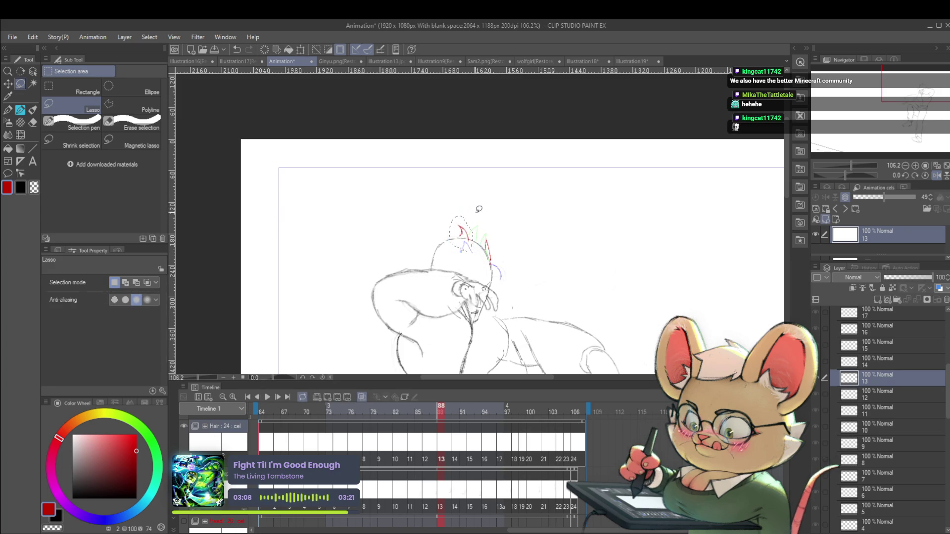
Transform the hair strands on frame 90, then advance through the cels to frame 96
{"action": "key", "text": "Right"}
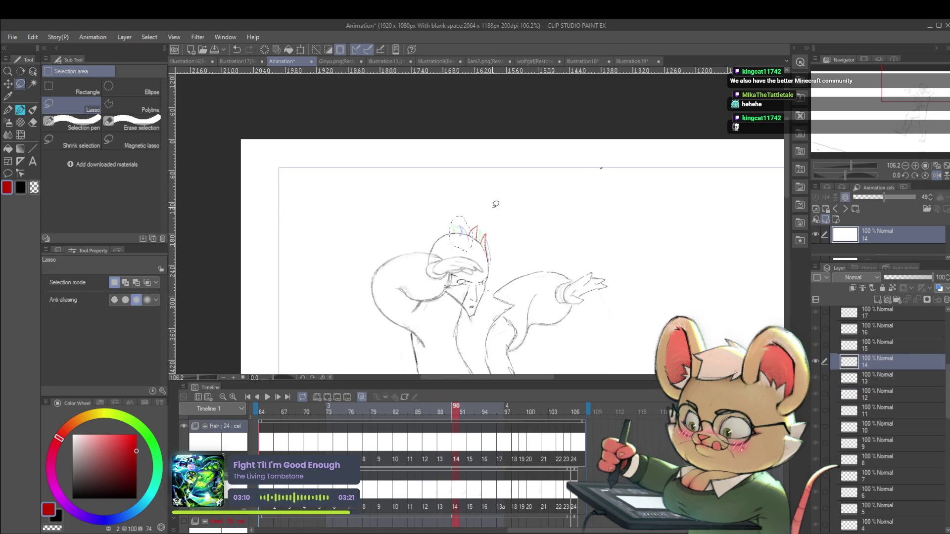
{"action": "left_click_drag", "start_coordinate": [469, 248], "coordinate": [473, 246]}
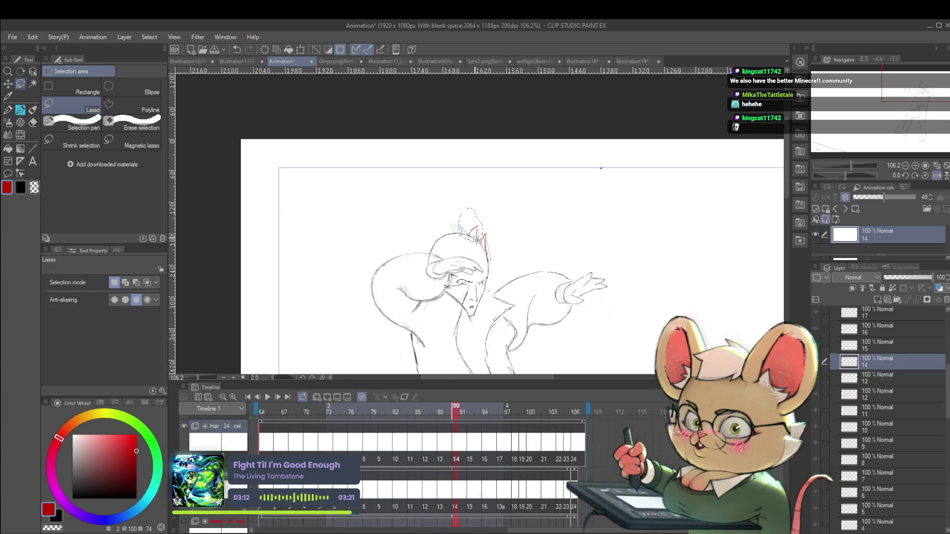
{"action": "key", "text": "ctrl+t"}
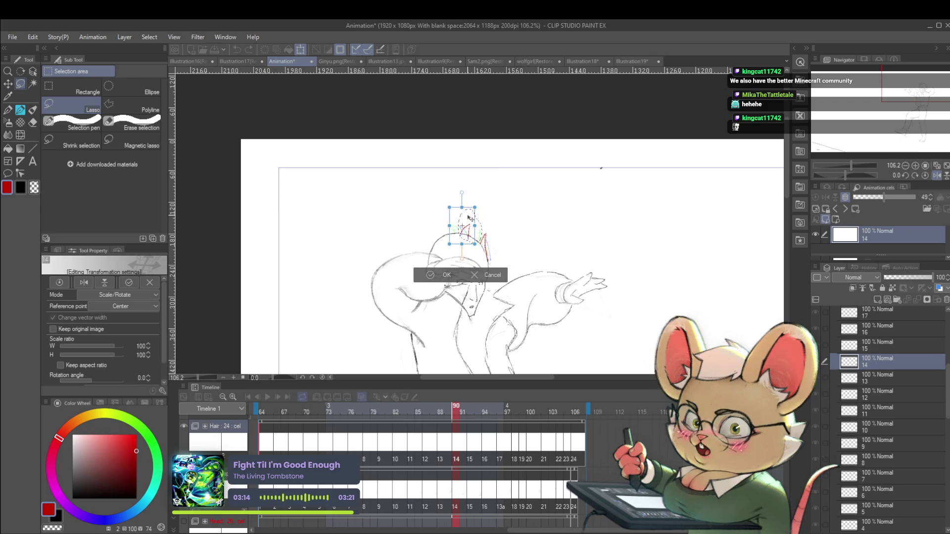
{"action": "key", "text": "Return"}
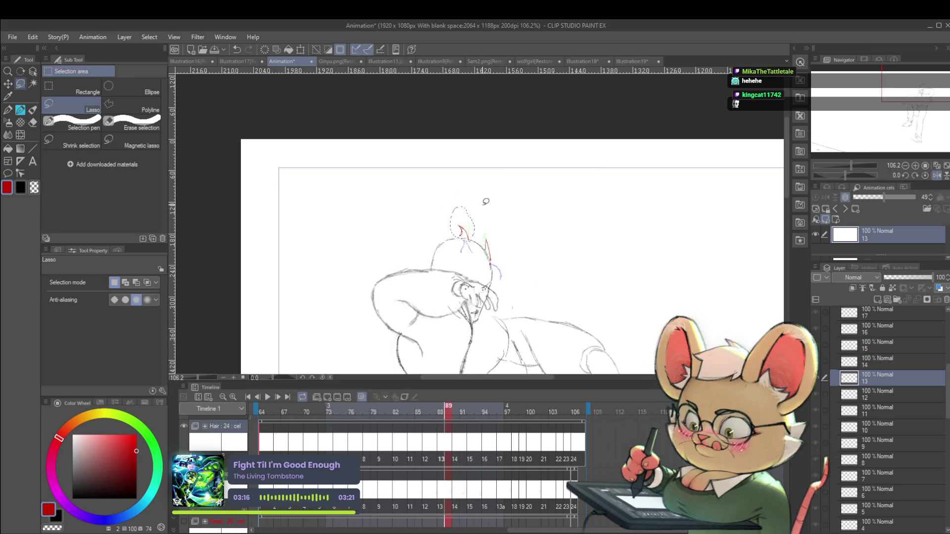
{"action": "key", "text": "Right"}
{"action": "key", "text": "Right"}
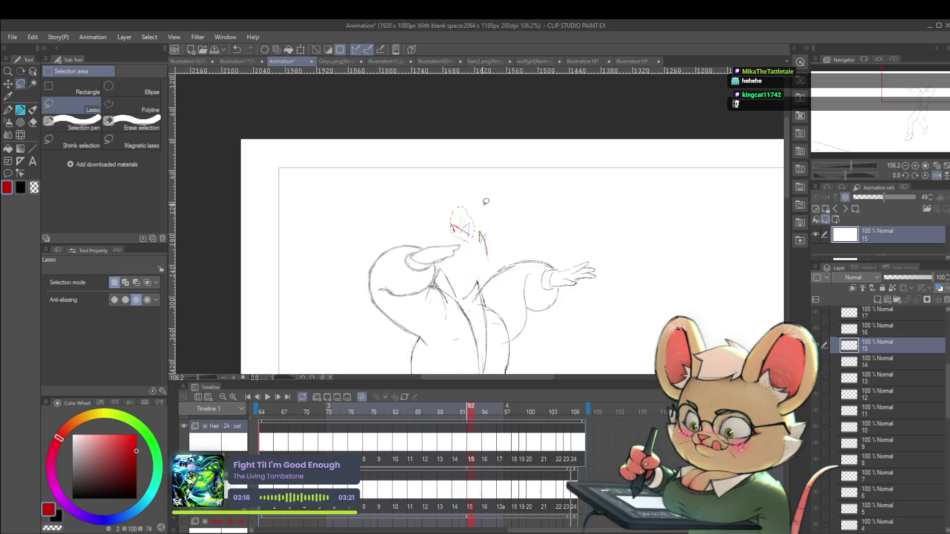
{"action": "key", "text": "Right"}
{"action": "key", "text": "Right"}
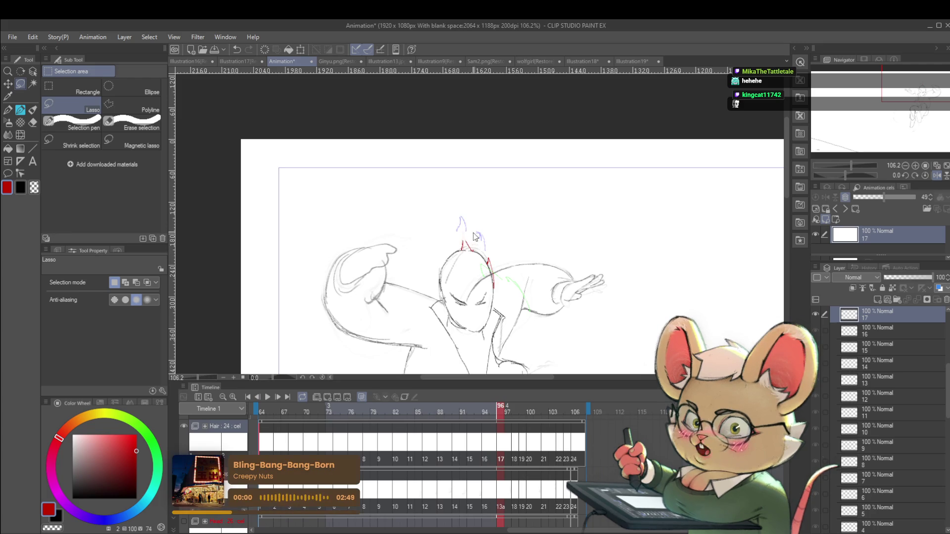
Zoom out and play the animation from frame 98 with the canvas view unmirrored
{"action": "key", "text": "p"}
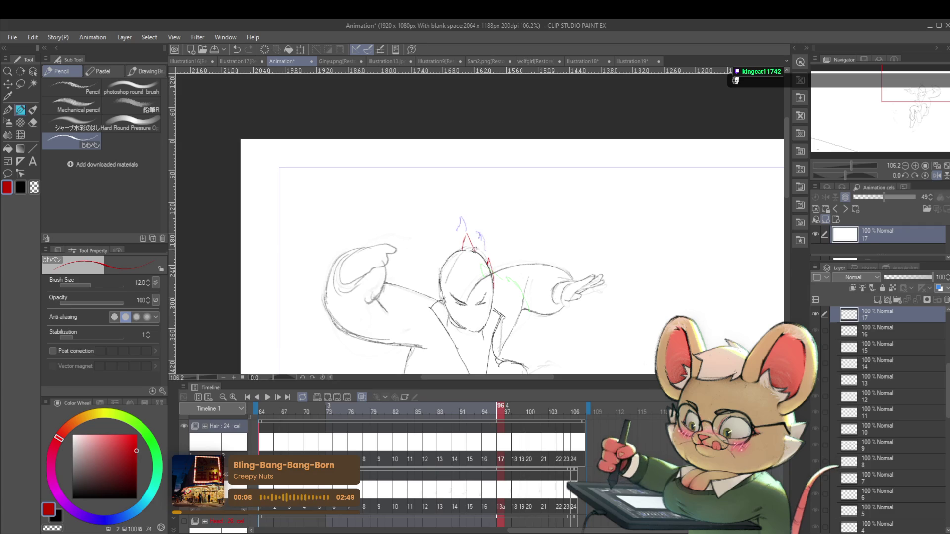
{"action": "key", "text": "ctrl+minus"}
{"action": "key", "text": "Right"}
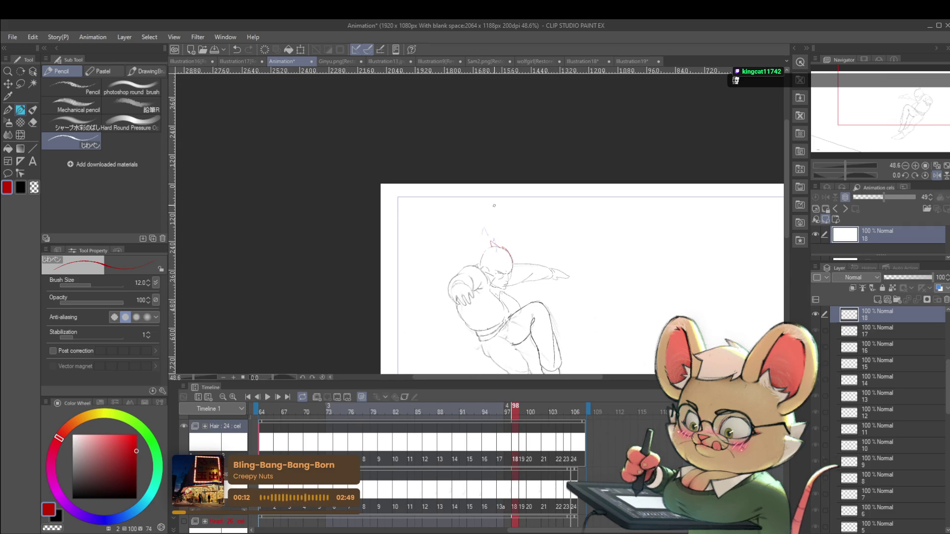
{"action": "left_click", "coordinate": [269, 397]}
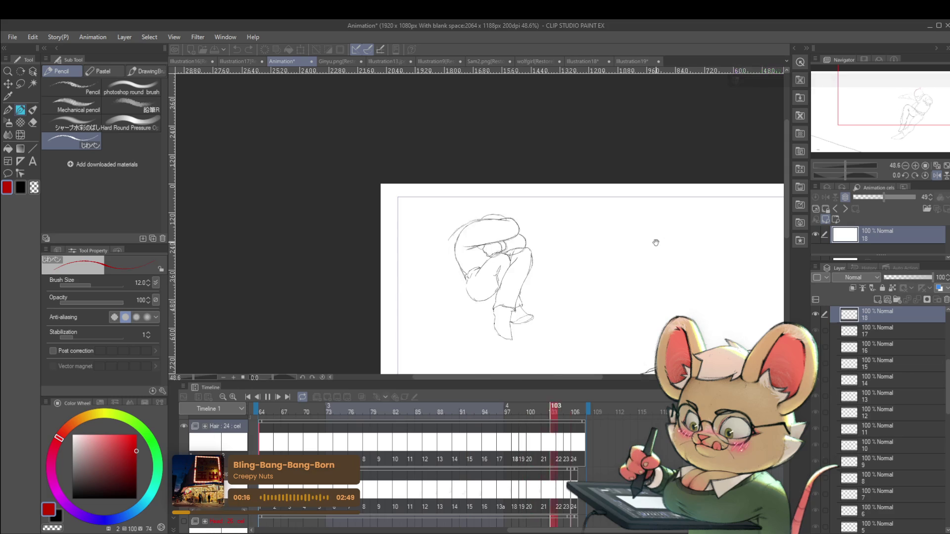
{"action": "scroll", "coordinate": [655, 246], "scroll_direction": "down", "scroll_amount": 2}
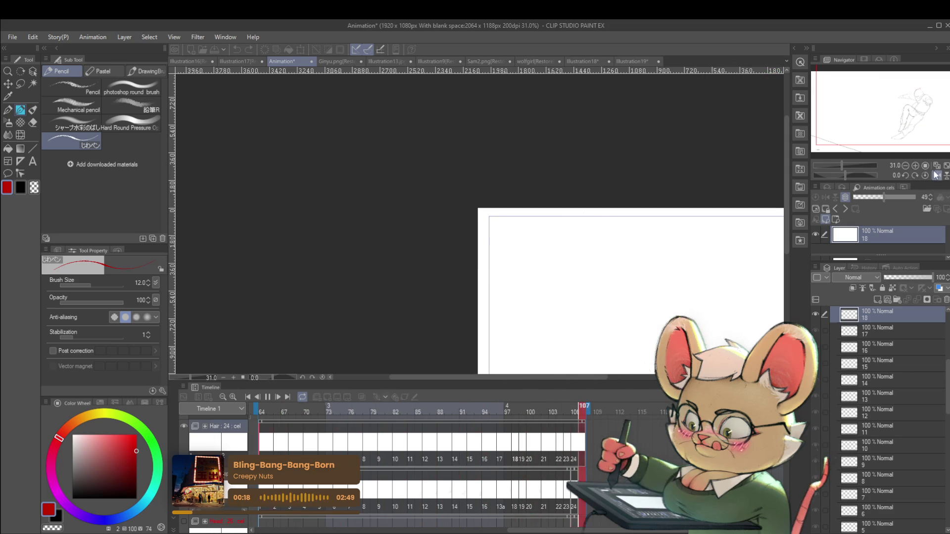
{"action": "left_click", "coordinate": [937, 176]}
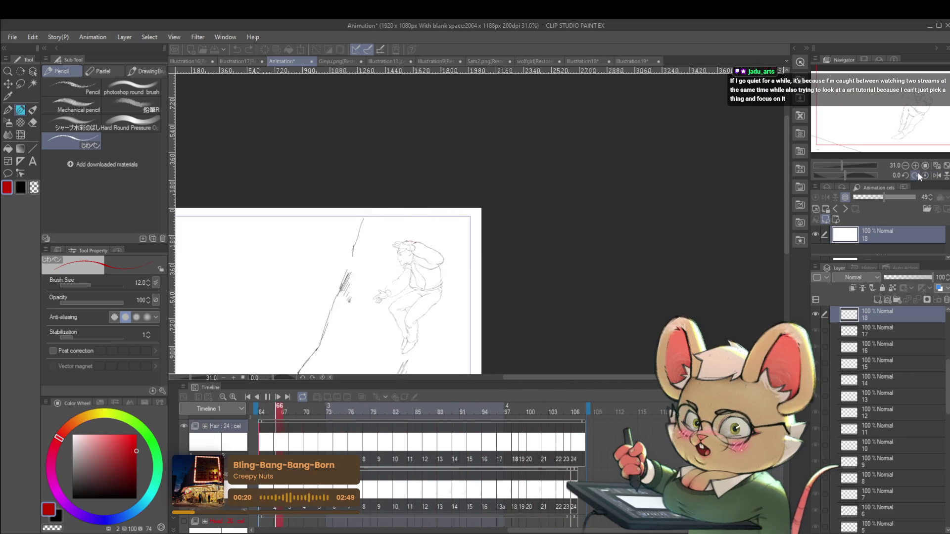
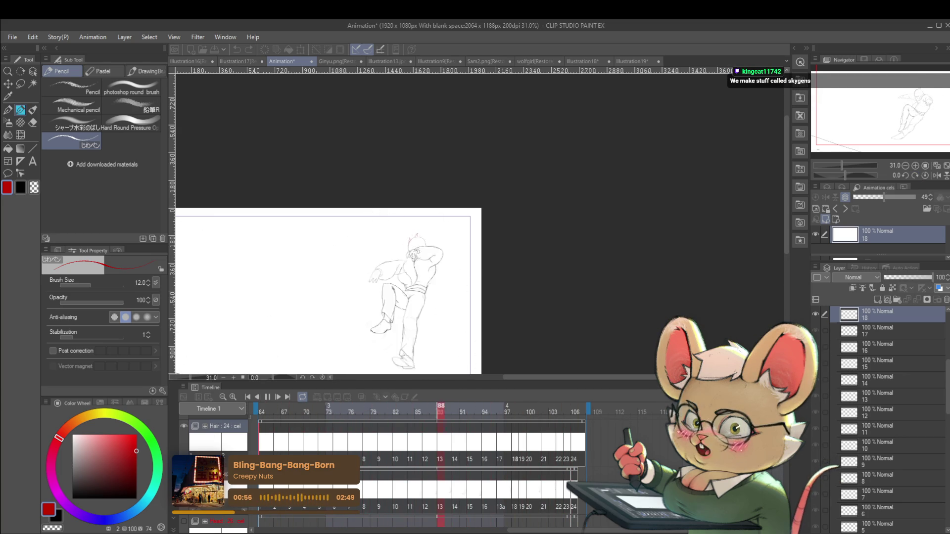
Stop the animation playback and zoom in on the figure
{"action": "left_click", "coordinate": [268, 396]}
{"action": "left_click_drag", "start_coordinate": [459, 271], "coordinate": [467, 248]}
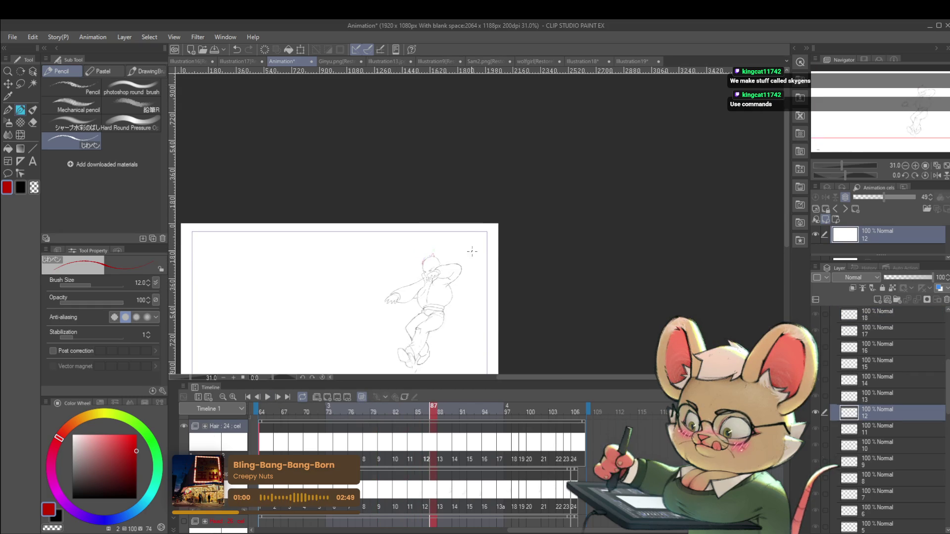
{"action": "scroll", "coordinate": [475, 248], "scroll_direction": "up", "scroll_amount": 5}
Flip through cels 2, 5 and 7 to cel 10, comparing neighbouring hair drawings for motion
{"action": "key", "text": "Left"}
{"action": "key", "text": "Left"}
{"action": "key", "text": "Left"}
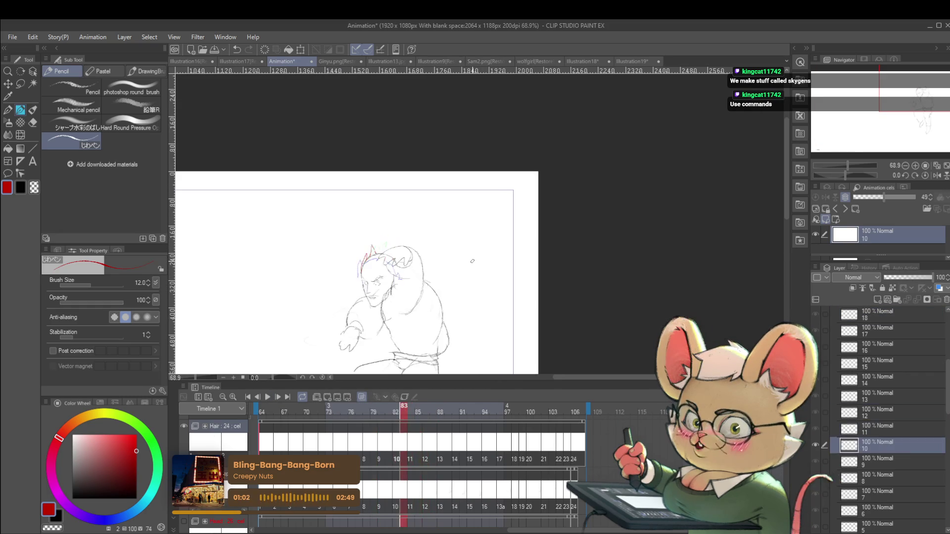
{"action": "key", "text": "Right"}
{"action": "key", "text": "Right"}
{"action": "key", "text": "Right"}
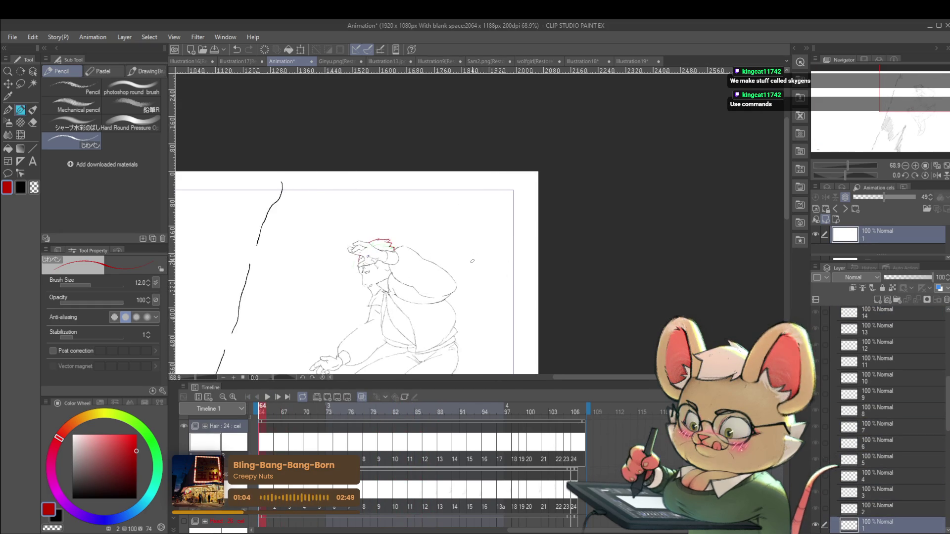
{"action": "key", "text": "Right"}
{"action": "key", "text": "Right"}
{"action": "key", "text": "Right"}
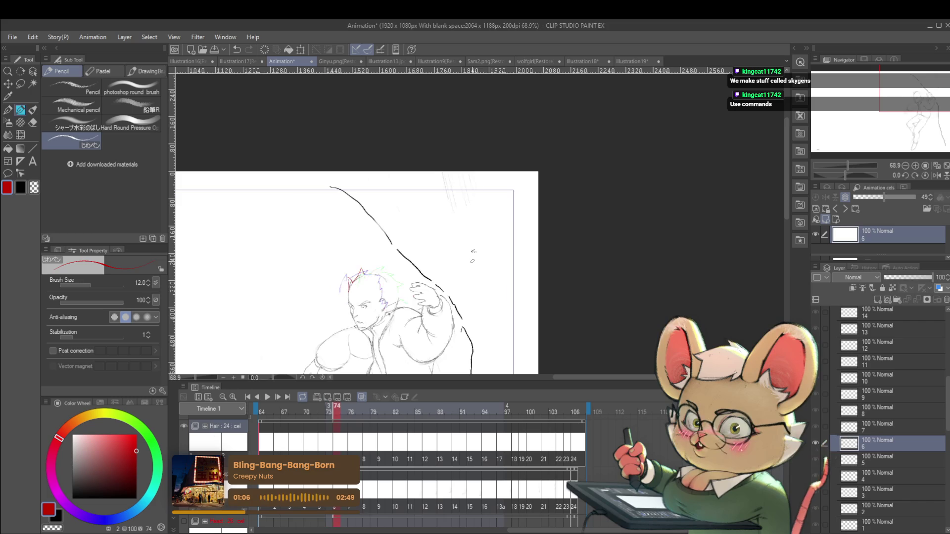
{"action": "key", "text": "Right"}
{"action": "key", "text": "Left"}
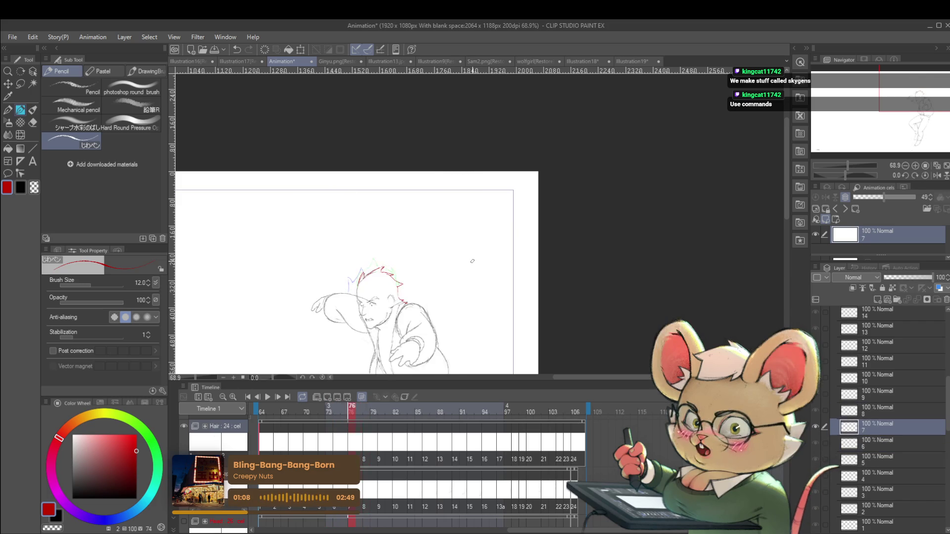
{"action": "key", "text": "Left"}
{"action": "key", "text": "Right"}
{"action": "key", "text": "Right"}
{"action": "key", "text": "Right"}
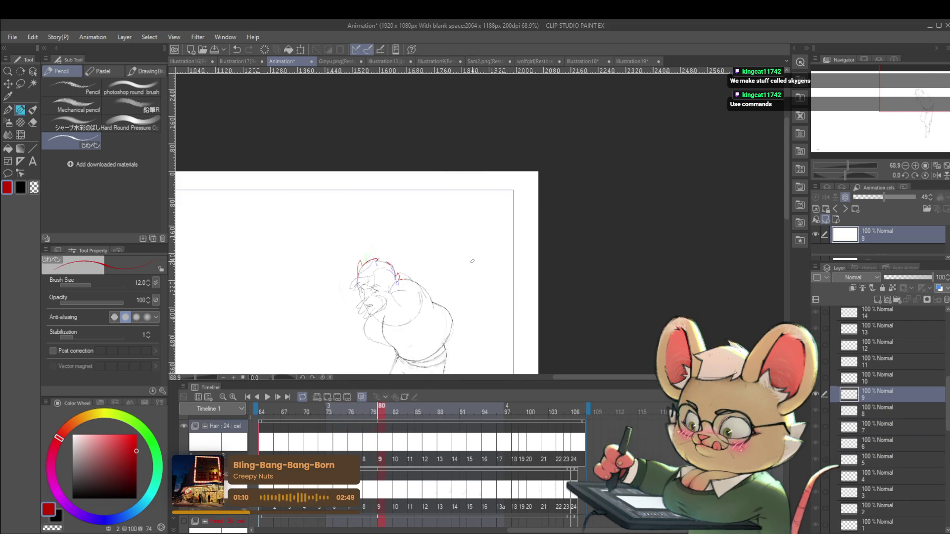
{"action": "key", "text": "Right"}
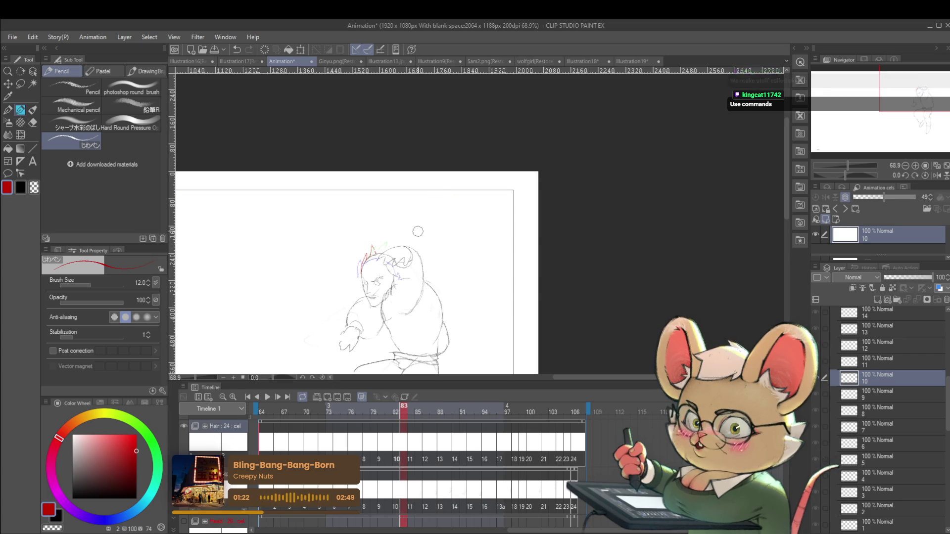
{"action": "scroll", "coordinate": [414, 240], "scroll_direction": "up", "scroll_amount": 2}
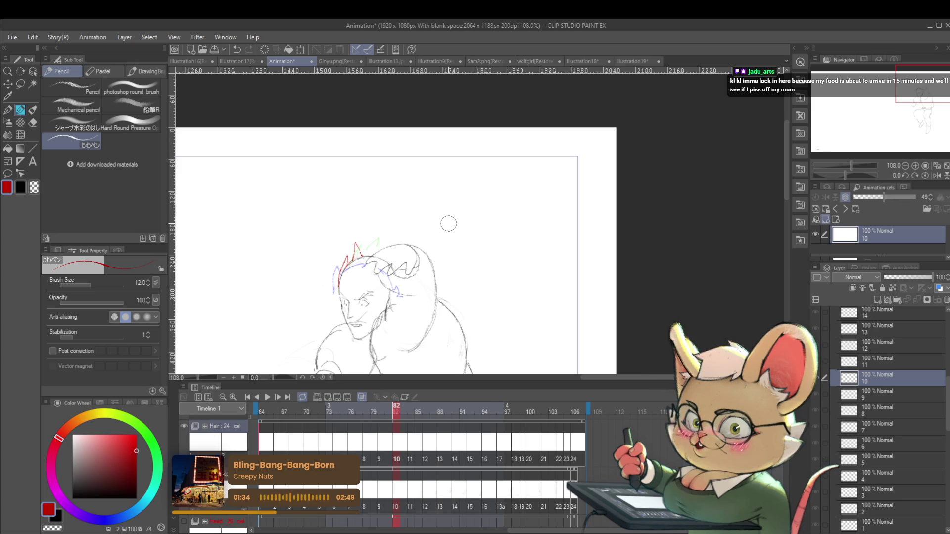
Replay the animation from cel 3 and stop it on frame 88
{"action": "key", "text": "Right"}
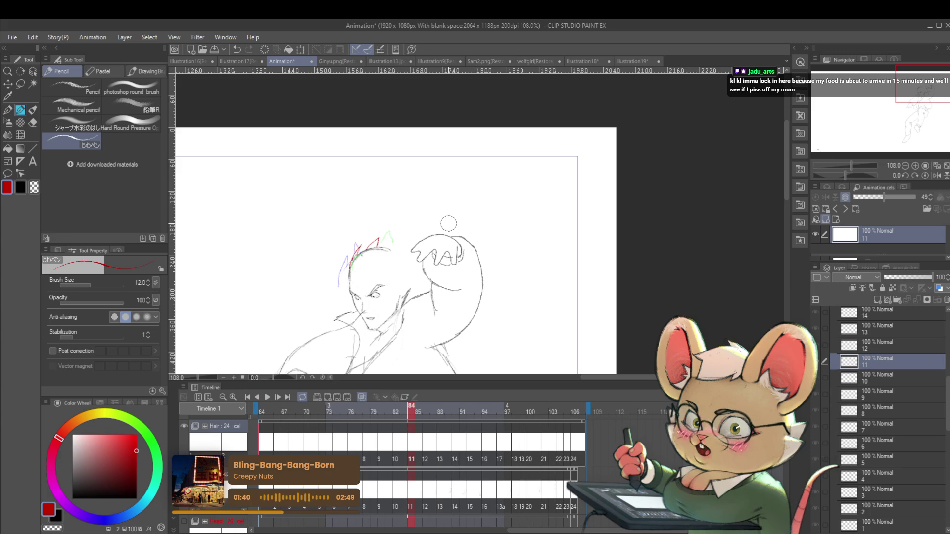
{"action": "left_click", "coordinate": [854, 492]}
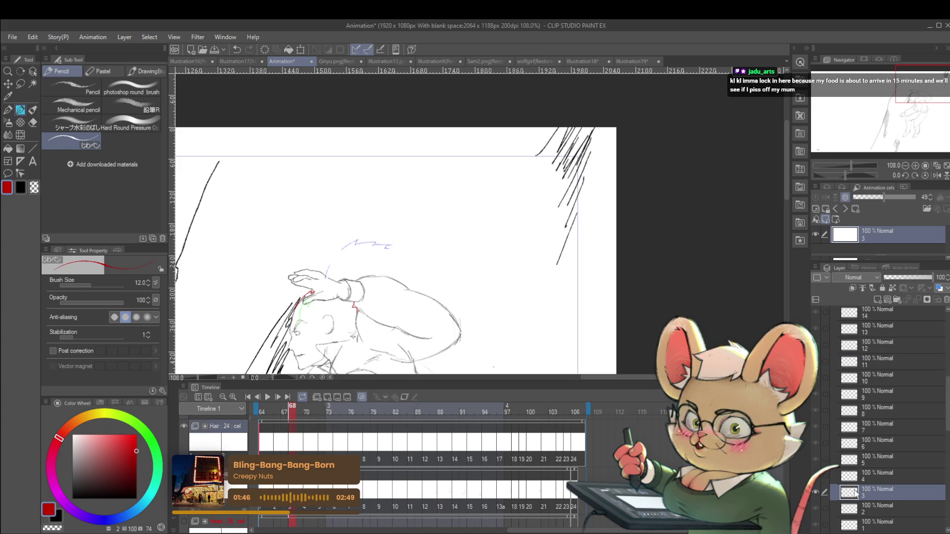
{"action": "left_click", "coordinate": [268, 402]}
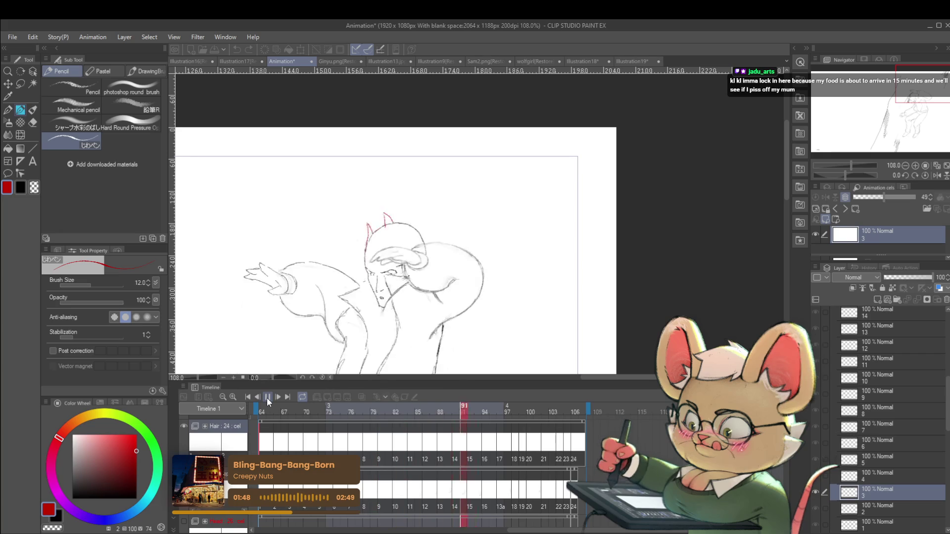
{"action": "left_click", "coordinate": [268, 398]}
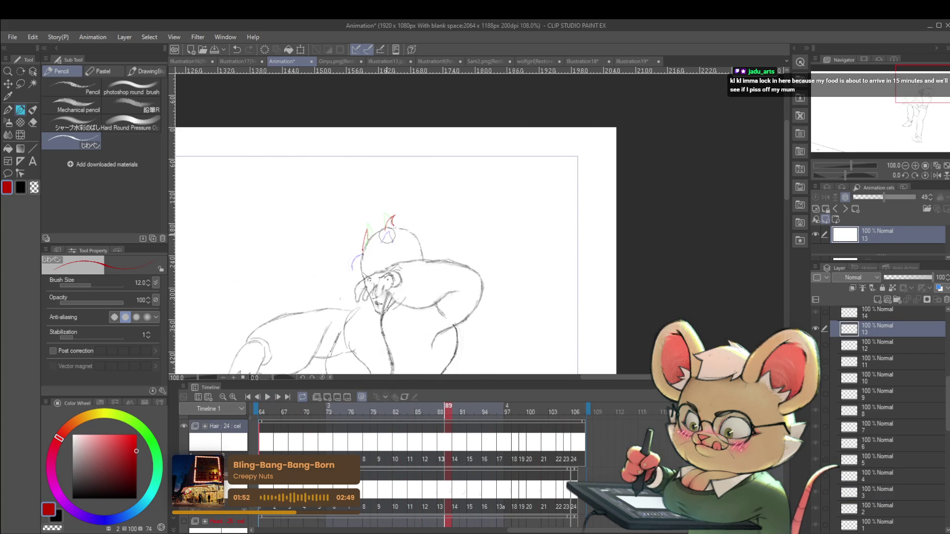
Undo the stray red stroke near the head and lasso the coloured ear strokes on cel 13
{"action": "key", "text": "ctrl+z"}
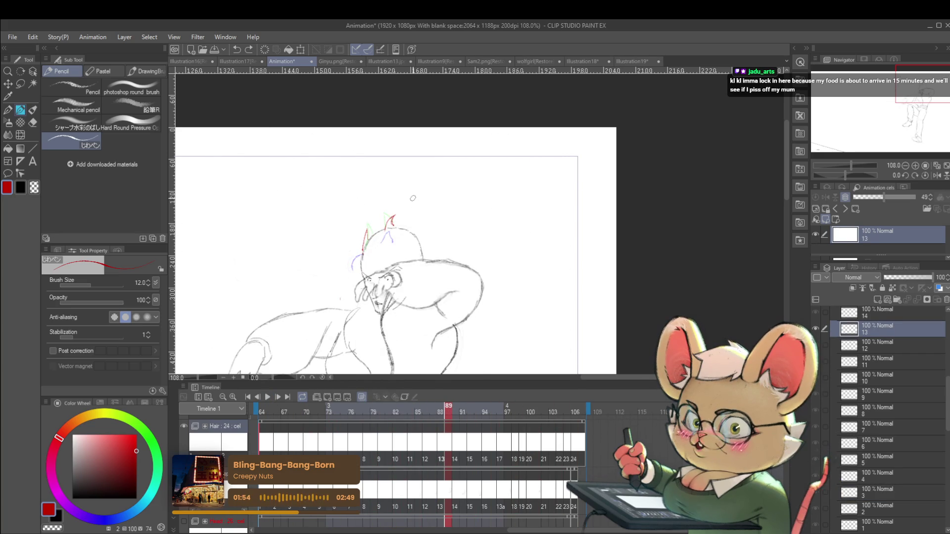
{"action": "key", "text": "m"}
{"action": "left_click_drag", "start_coordinate": [397, 247], "coordinate": [401, 210]}
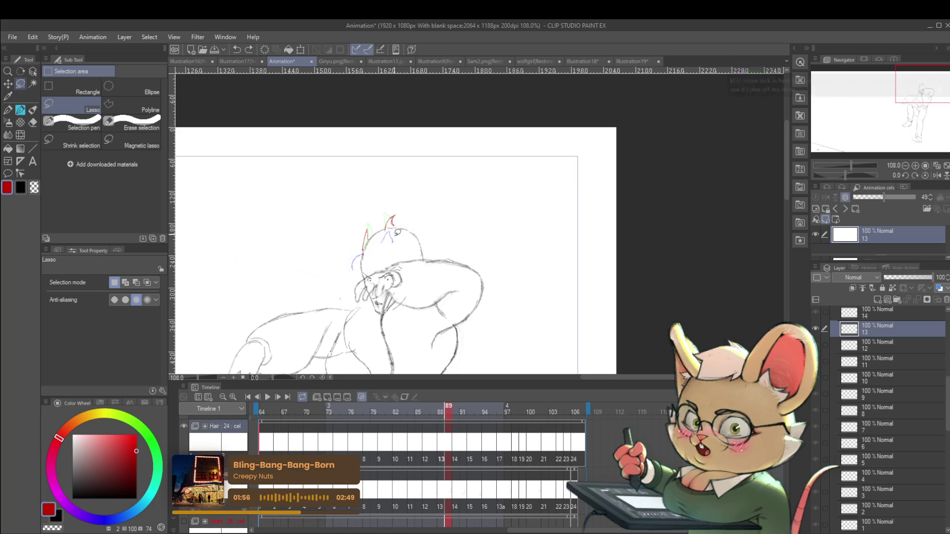
Scale and rotate the selected hair strokes on cel 13, then on cel 16
{"action": "key", "text": "ctrl+t"}
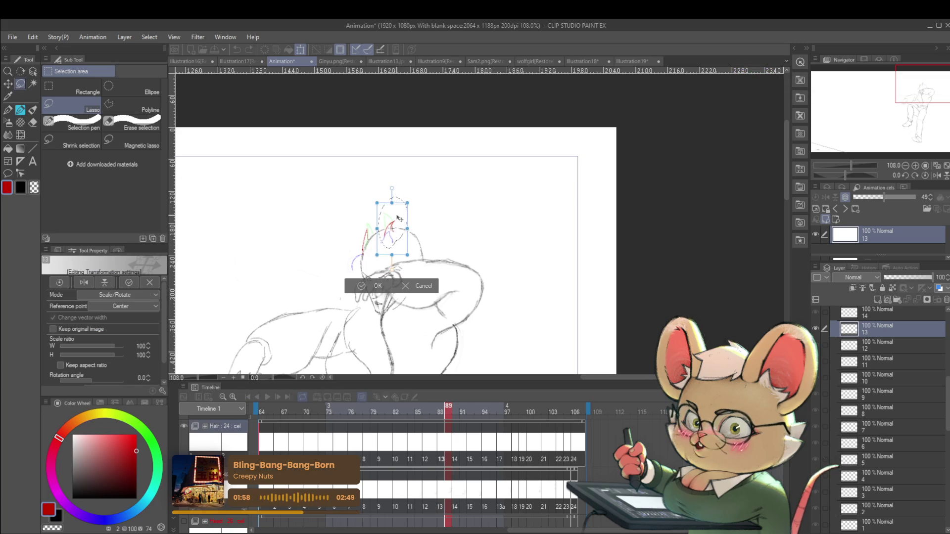
{"action": "key", "text": "Return"}
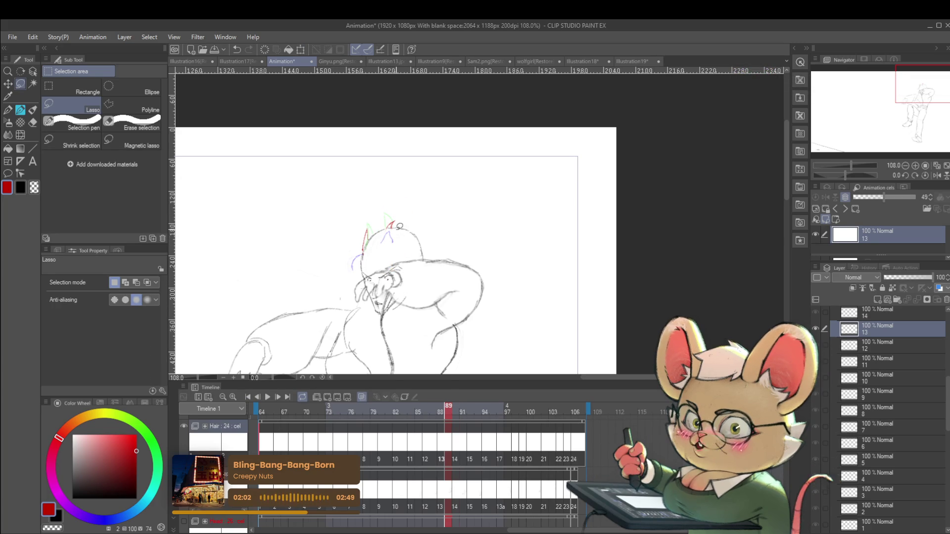
{"action": "key", "text": "Right"}
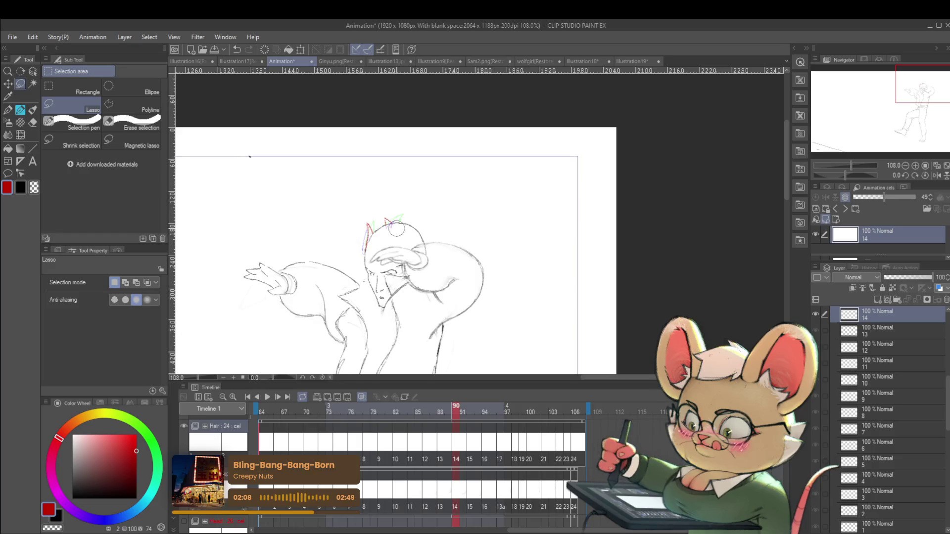
{"action": "key", "text": "Right"}
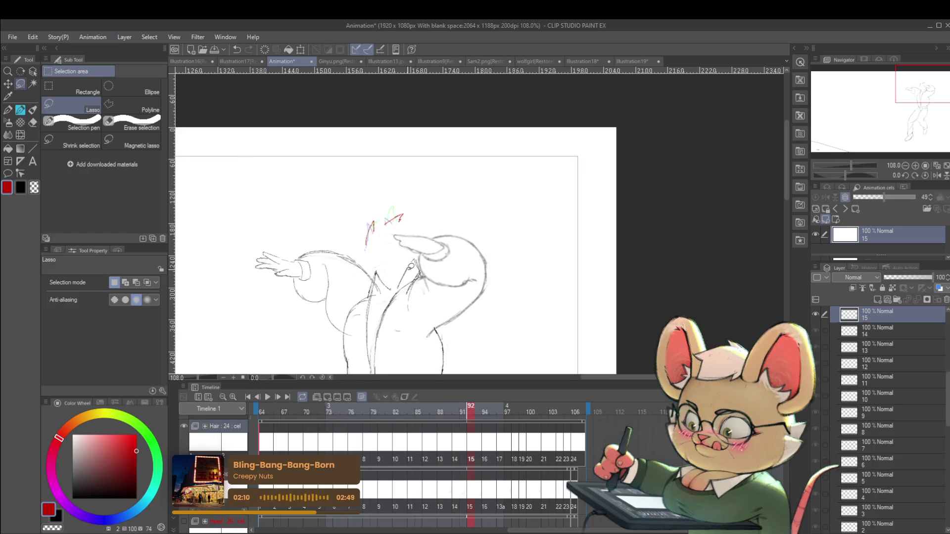
{"action": "key", "text": "Right"}
{"action": "key", "text": "Right"}
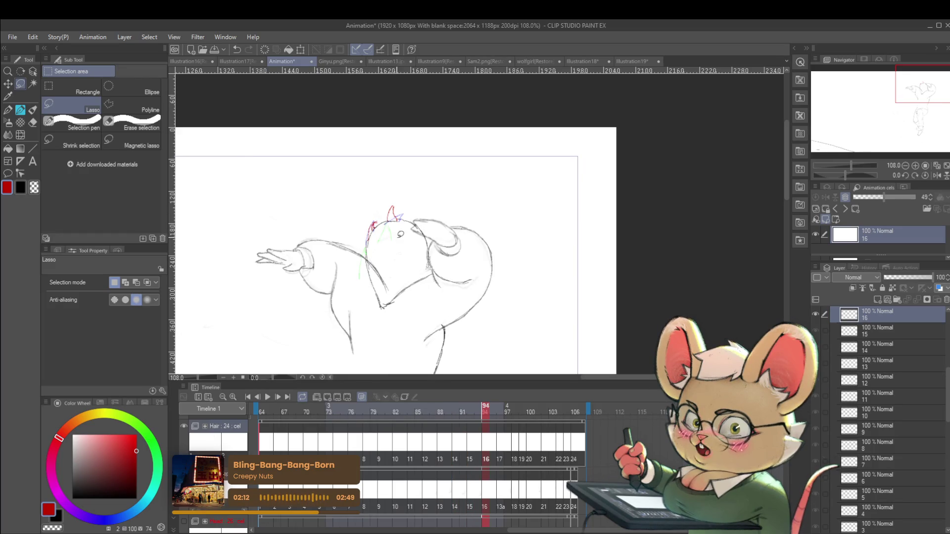
{"action": "key", "text": "ctrl+t"}
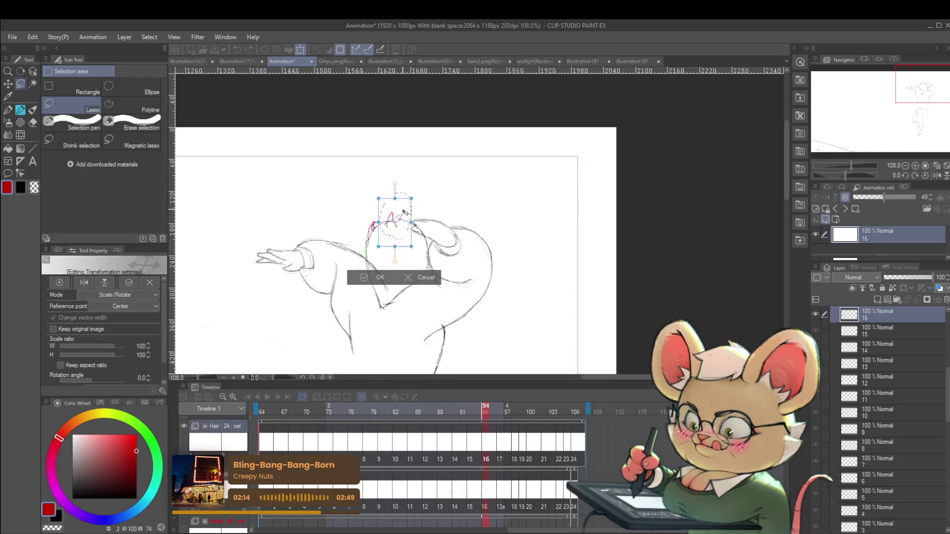
{"action": "key", "text": "Return"}
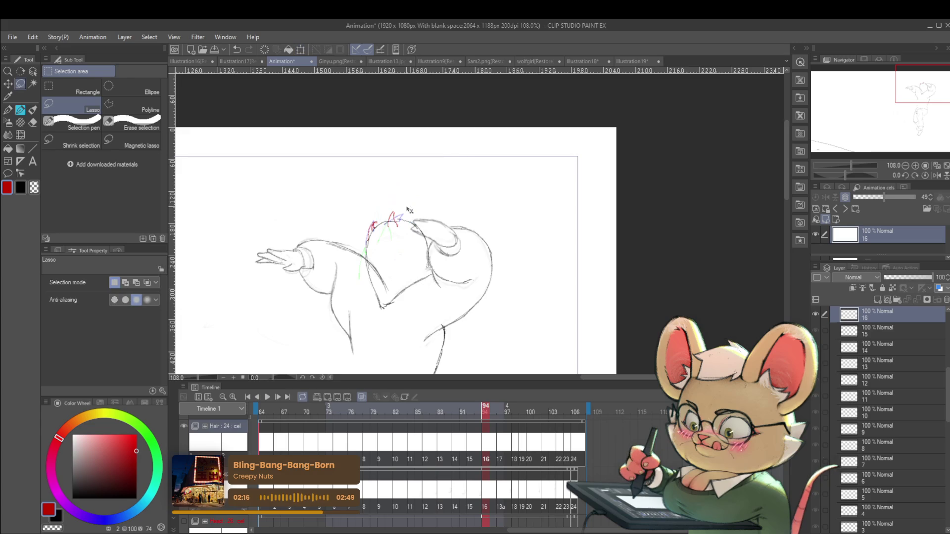
{"action": "left_click_drag", "start_coordinate": [417, 252], "coordinate": [439, 291]}
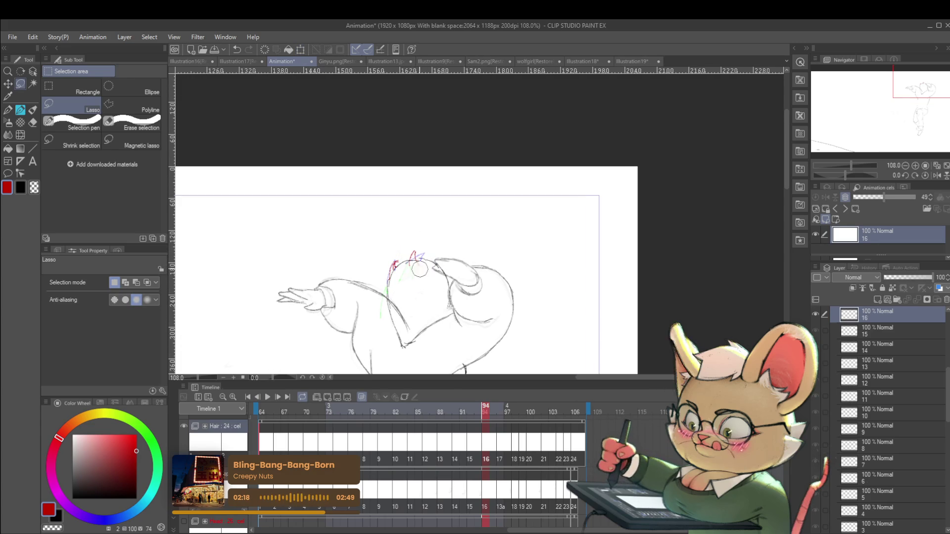
Lasso and Scale/Rotate the head hair strokes on cel 17 and the red ear stroke on cel 18
{"action": "key", "text": "Right"}
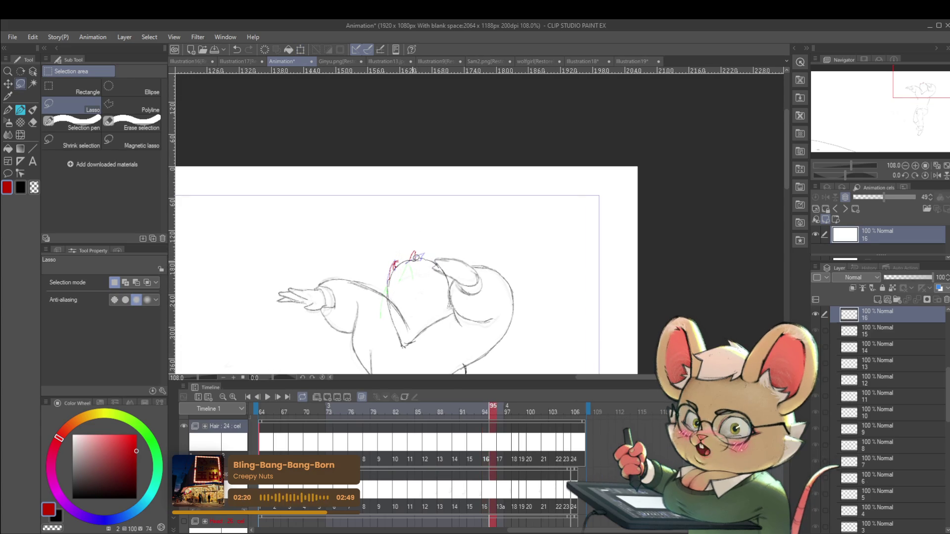
{"action": "left_click_drag", "start_coordinate": [412, 288], "coordinate": [411, 290]}
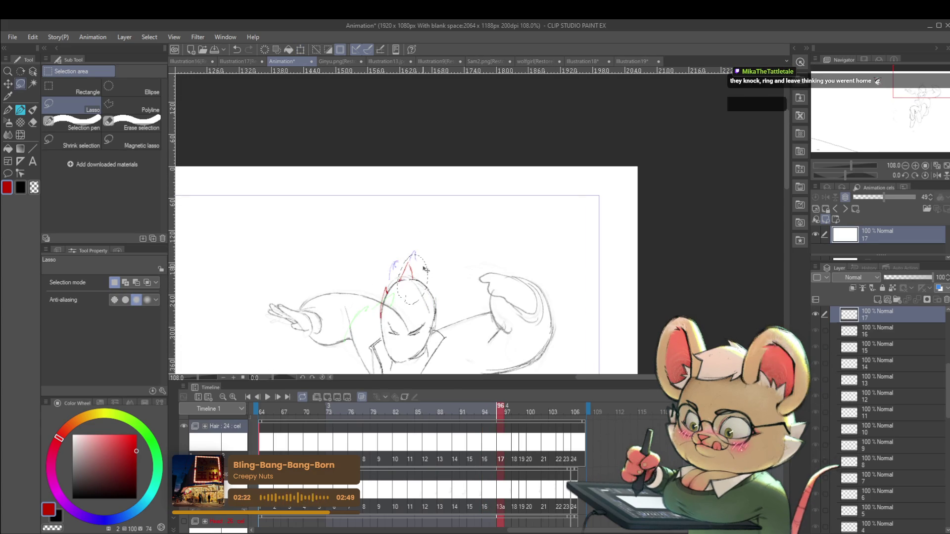
{"action": "key", "text": "ctrl+t"}
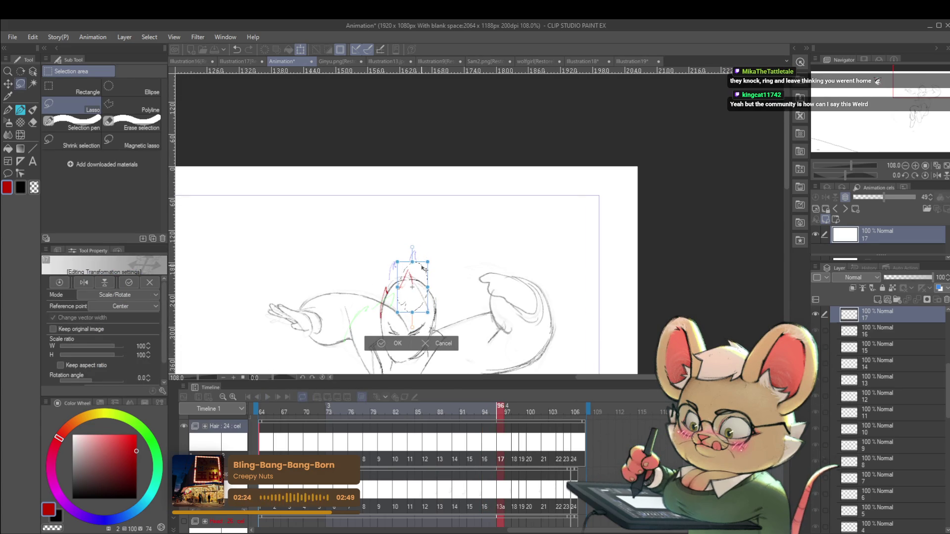
{"action": "key", "text": "Return"}
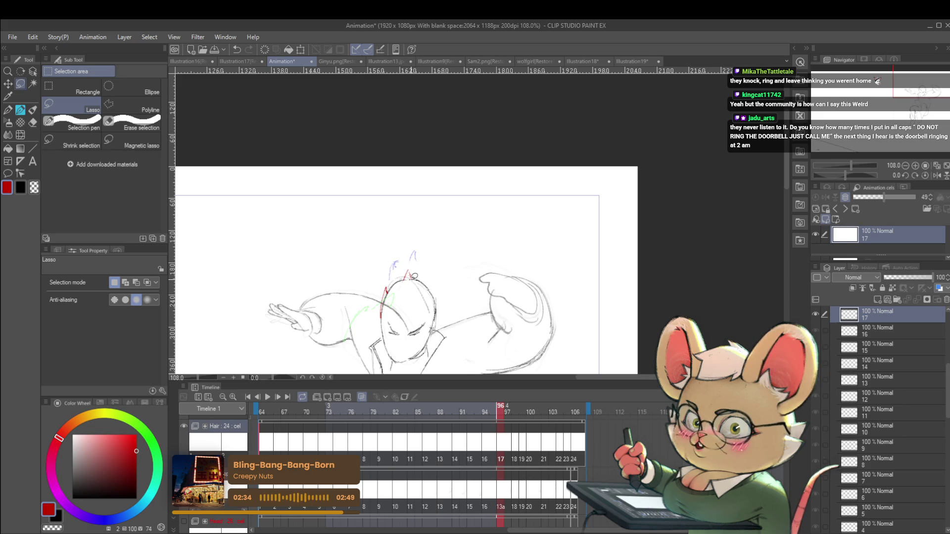
{"action": "key", "text": "Right"}
{"action": "key", "text": "Right"}
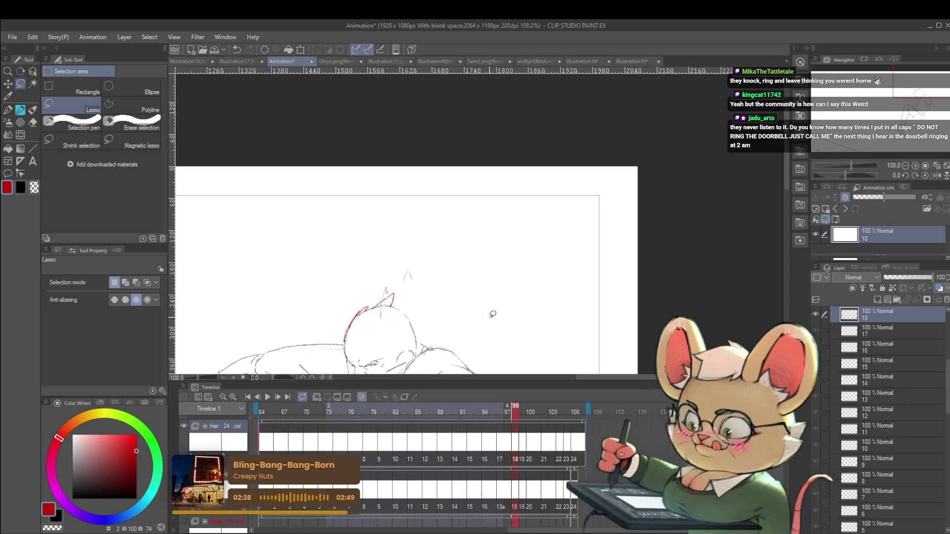
{"action": "left_click_drag", "start_coordinate": [396, 313], "coordinate": [395, 311]}
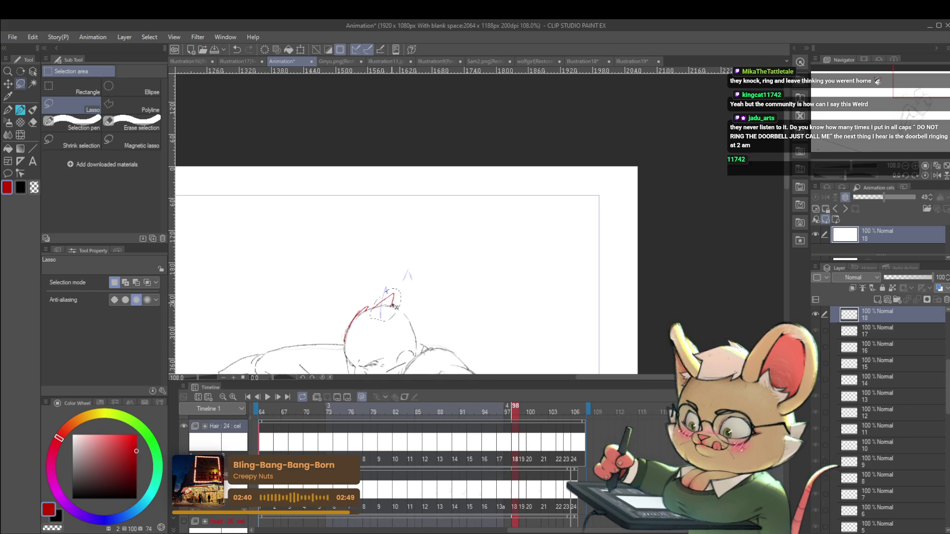
{"action": "key", "text": "ctrl+t"}
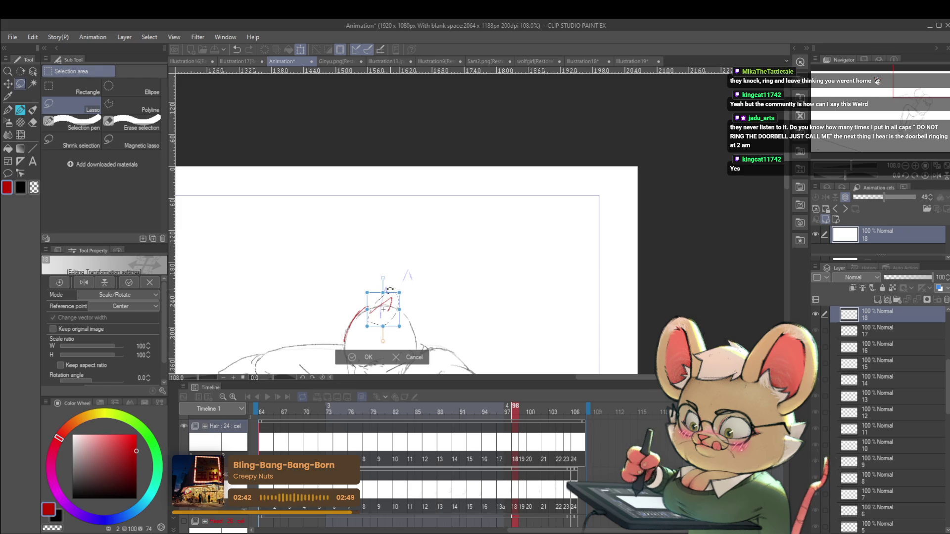
{"action": "key", "text": "Return"}
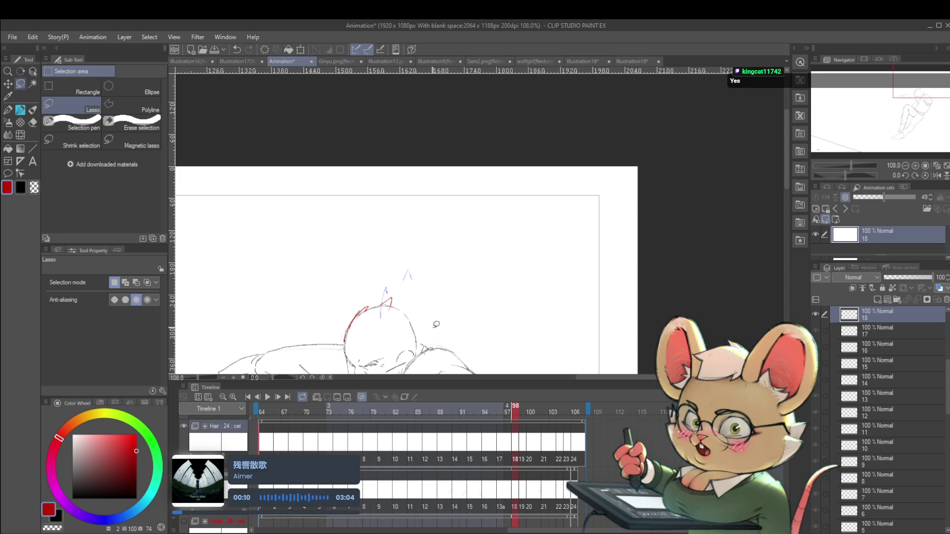
Switch to the Pencil and mirror the canvas horizontally, zoomed out to check the character
{"action": "key", "text": "p"}
{"action": "key", "text": "p"}
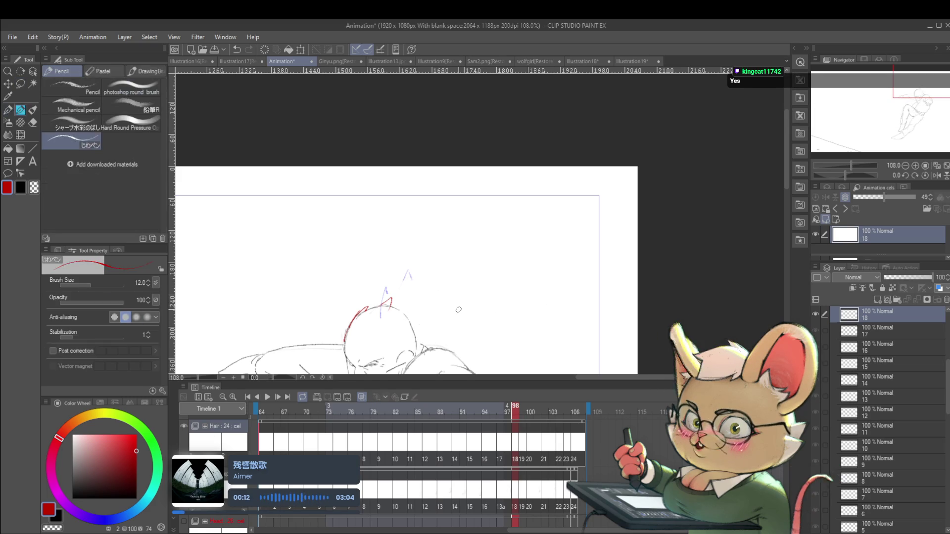
{"action": "scroll", "coordinate": [448, 314], "scroll_direction": "down", "scroll_amount": 2}
{"action": "left_click", "coordinate": [936, 176]}
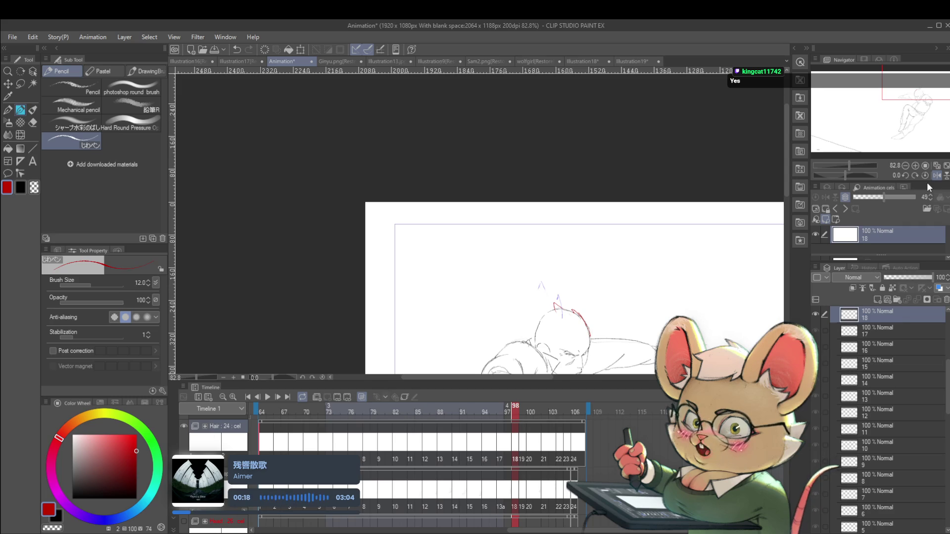
{"action": "scroll", "coordinate": [577, 262], "scroll_direction": "down", "scroll_amount": 1}
{"action": "left_click_drag", "start_coordinate": [590, 269], "coordinate": [538, 248]}
Go to frame 86 on cel 12 and draw a red stroke on the left ear peak
{"action": "key", "text": "Right"}
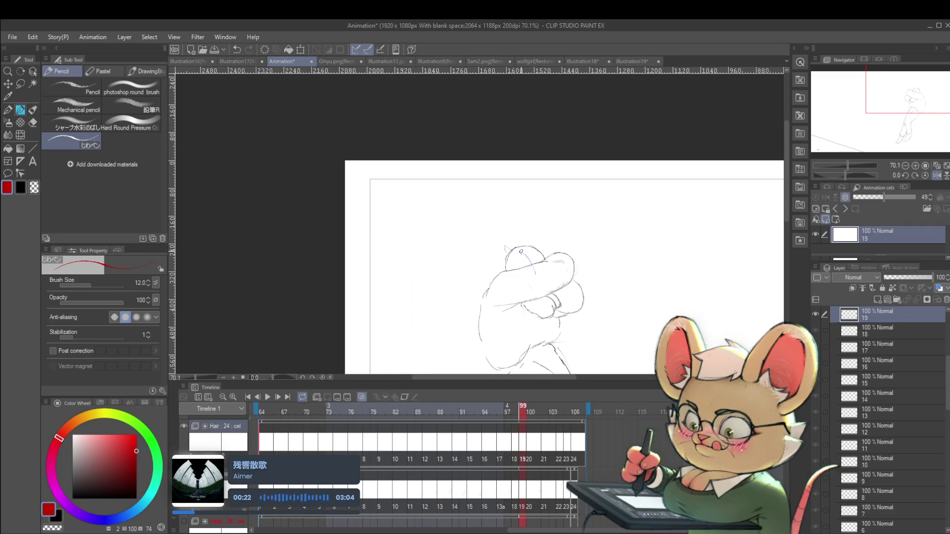
{"action": "key", "text": "Left"}
{"action": "key", "text": "Left"}
{"action": "key", "text": "Left"}
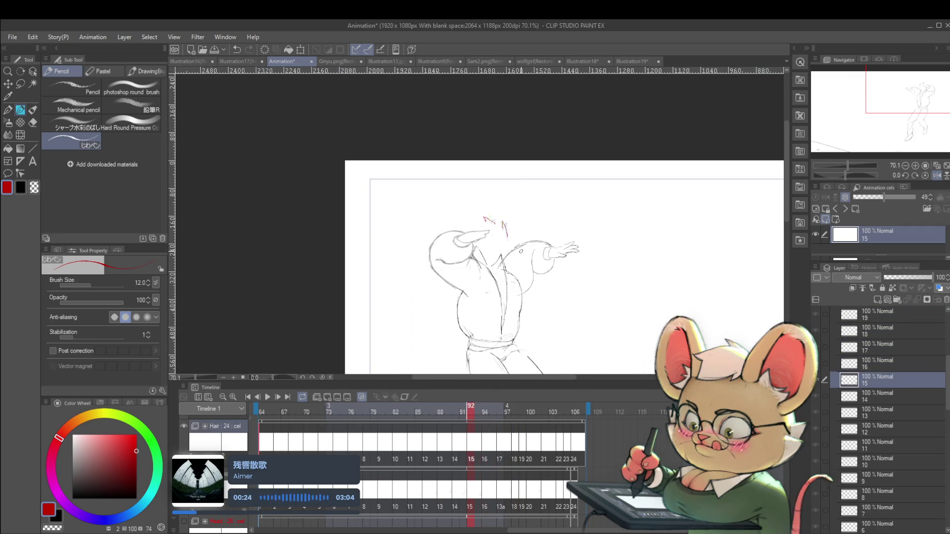
{"action": "key", "text": "Left"}
{"action": "key", "text": "Left"}
{"action": "key", "text": "Left"}
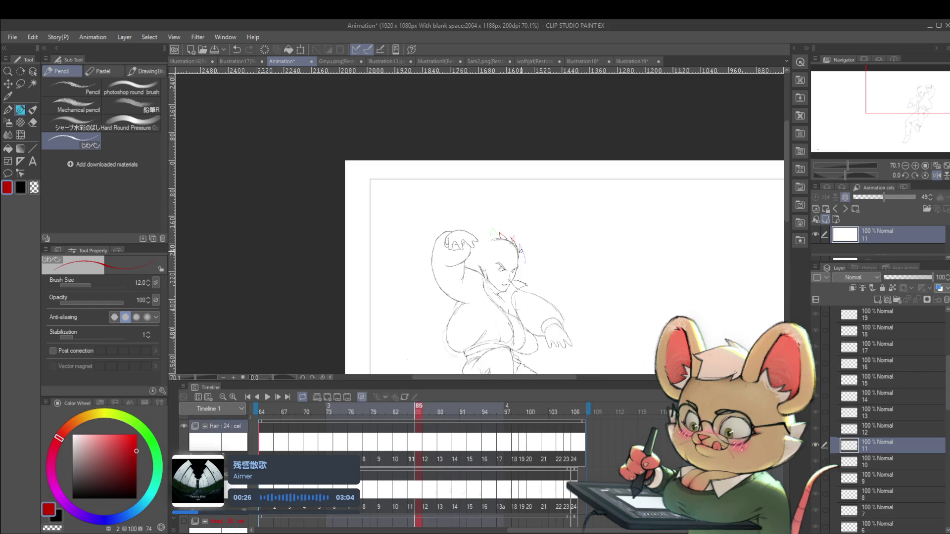
{"action": "key", "text": "Right"}
{"action": "scroll", "coordinate": [527, 262], "scroll_direction": "up", "scroll_amount": 3}
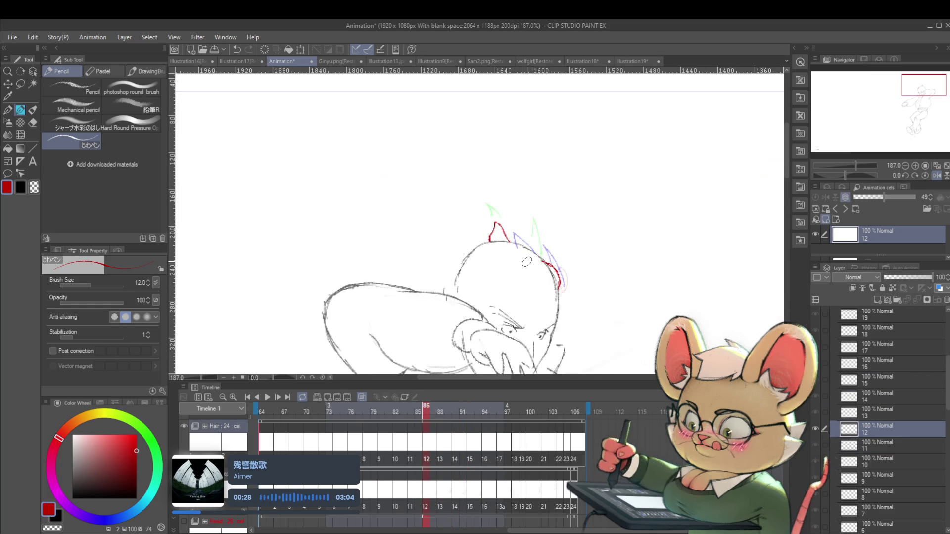
{"action": "left_click_drag", "start_coordinate": [491, 242], "coordinate": [496, 225]}
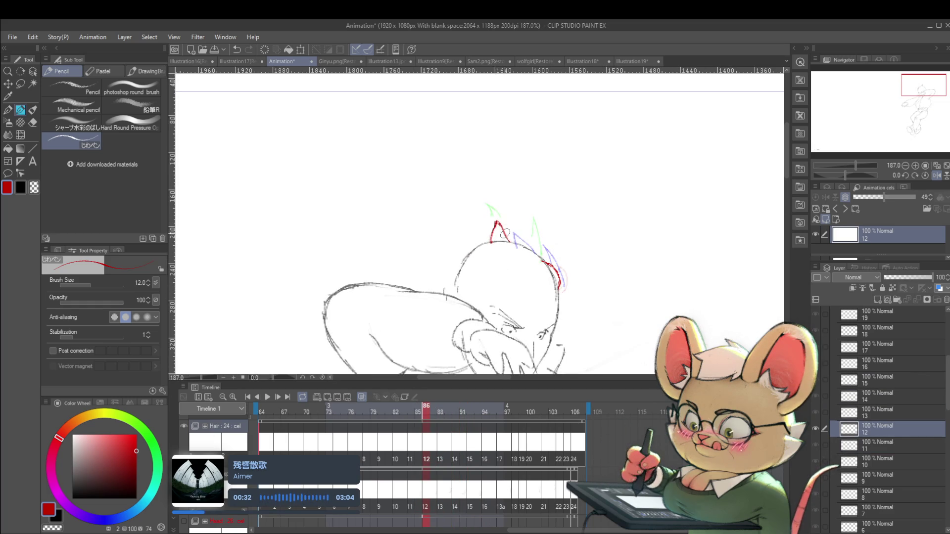
{"action": "scroll", "coordinate": [523, 258], "scroll_direction": "down", "scroll_amount": 2}
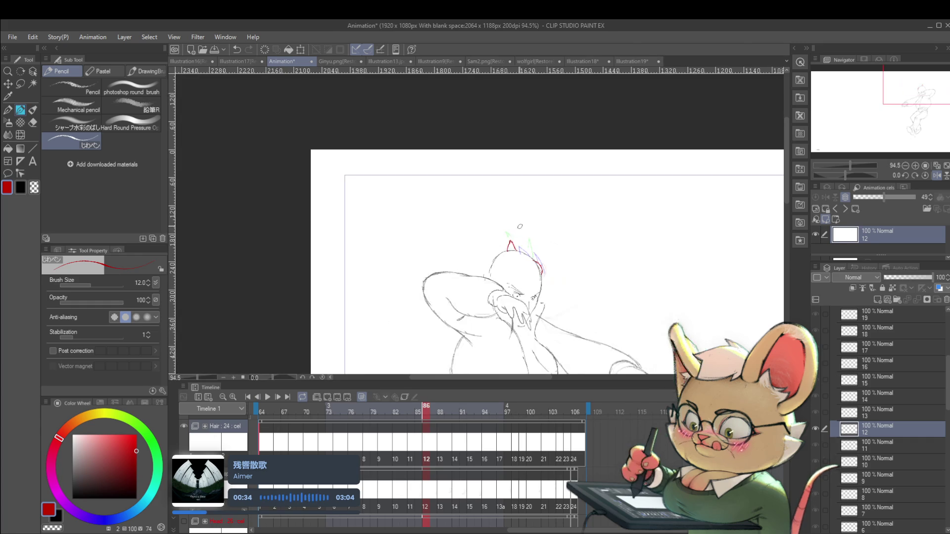
{"action": "scroll", "coordinate": [524, 259], "scroll_direction": "up", "scroll_amount": 2}
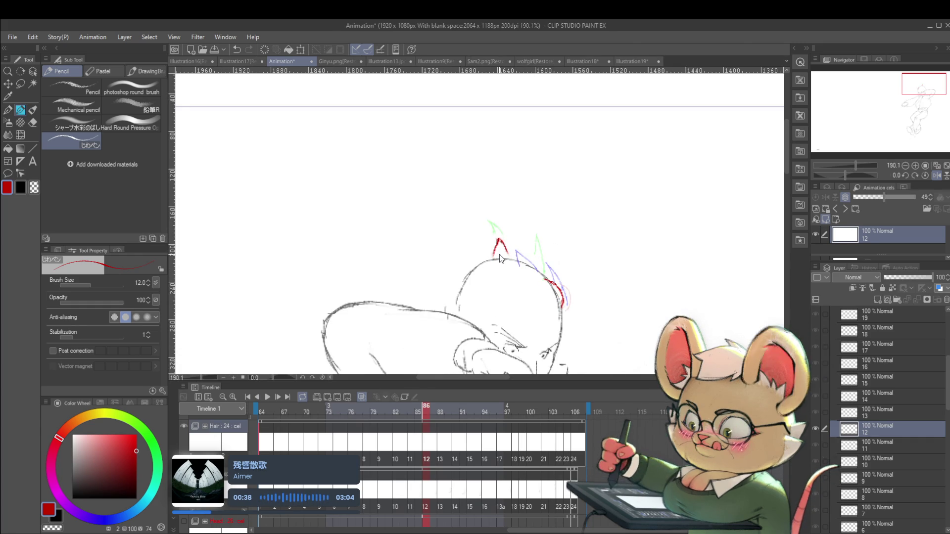
Lasso the red ear stroke on cel 12 and move it slightly lower
{"action": "key", "text": "ctrl+t"}
{"action": "key", "text": "Return"}
{"action": "key", "text": "m"}
{"action": "left_click_drag", "start_coordinate": [509, 278], "coordinate": [481, 232]}
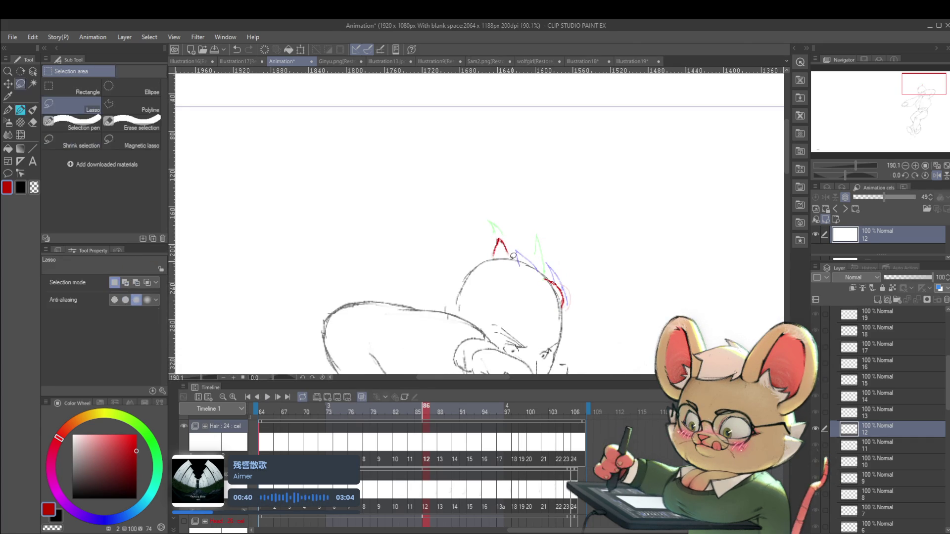
{"action": "left_click_drag", "start_coordinate": [512, 242], "coordinate": [513, 247]}
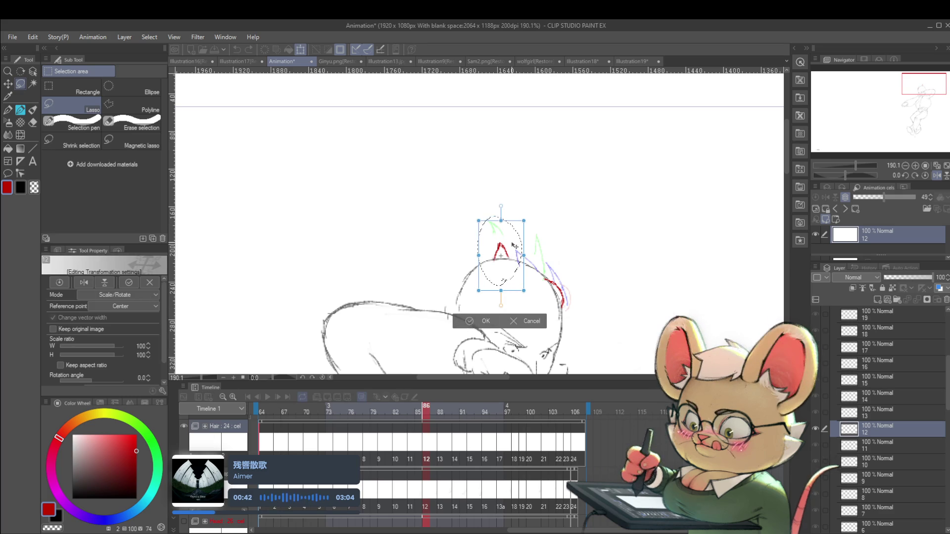
{"action": "key", "text": "Return"}
{"action": "scroll", "coordinate": [490, 240], "scroll_direction": "down", "scroll_amount": 5}
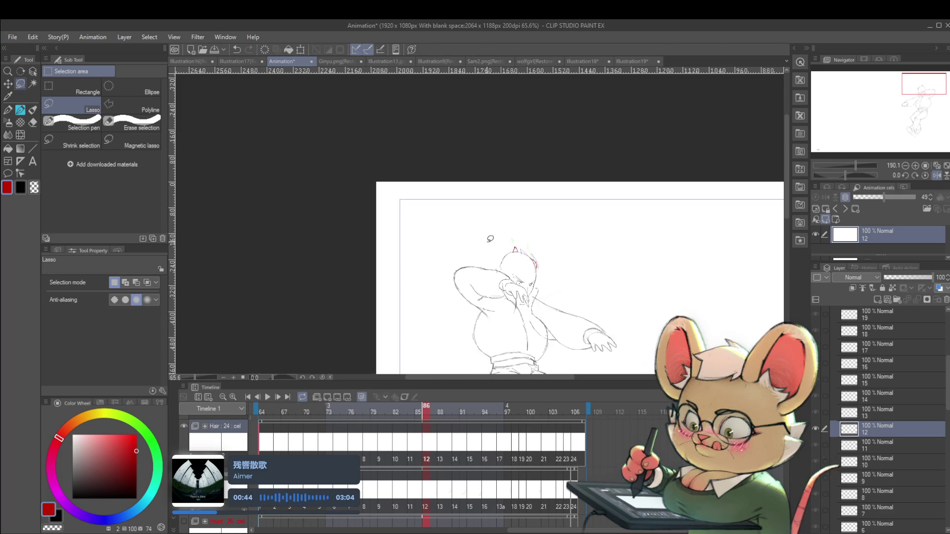
At frame 88, draw a small red ear shape on top of the head on cel 13
{"action": "key", "text": "Right"}
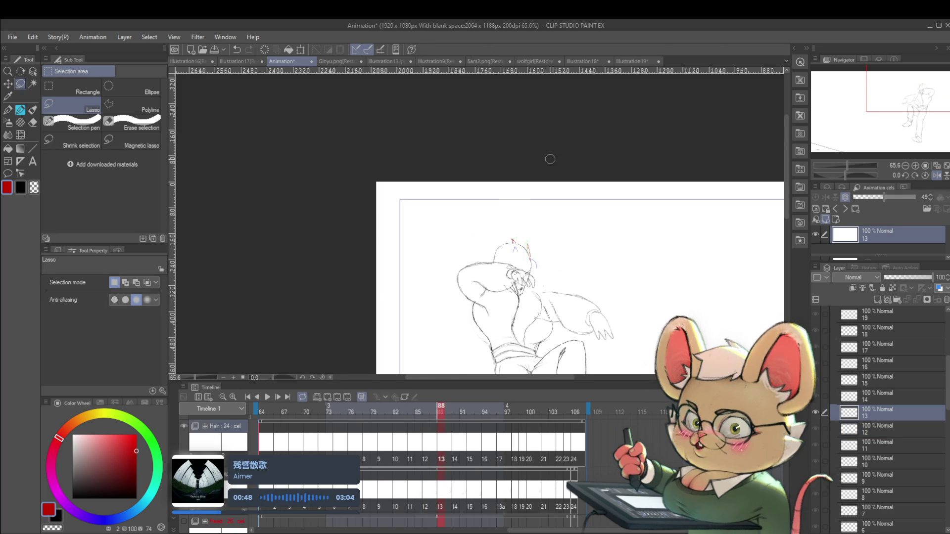
{"action": "scroll", "coordinate": [517, 245], "scroll_direction": "up", "scroll_amount": 4}
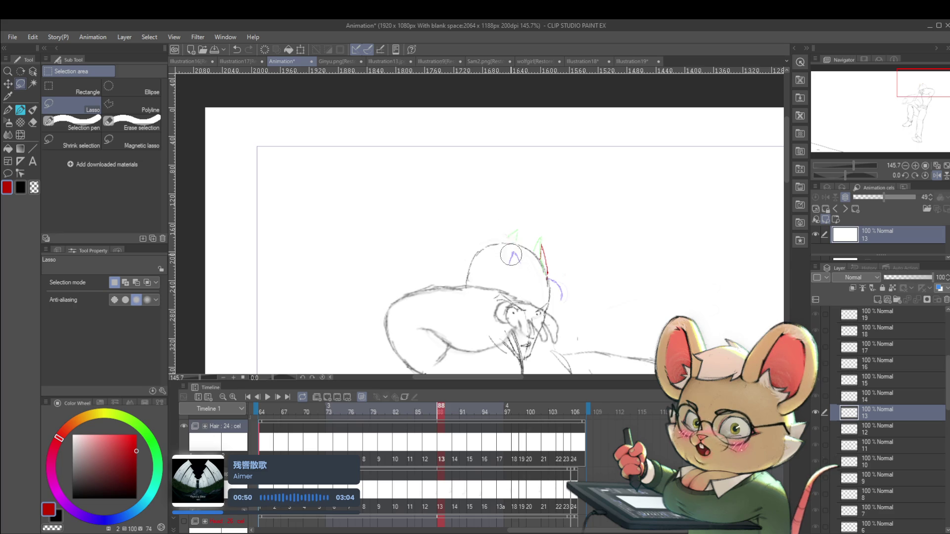
{"action": "key", "text": "p"}
{"action": "left_click_drag", "start_coordinate": [503, 237], "coordinate": [503, 243]}
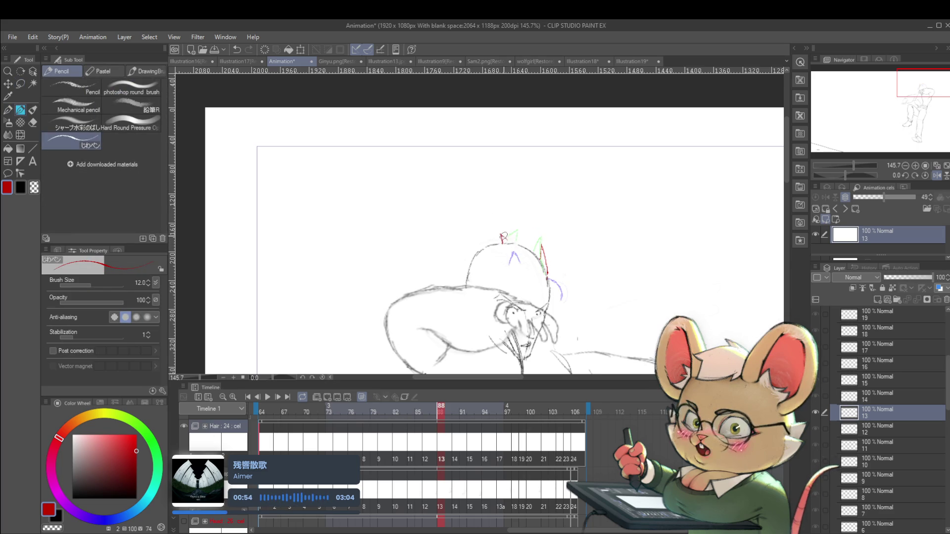
{"action": "left_click_drag", "start_coordinate": [502, 235], "coordinate": [510, 241]}
{"action": "scroll", "coordinate": [518, 238], "scroll_direction": "down", "scroll_amount": 3}
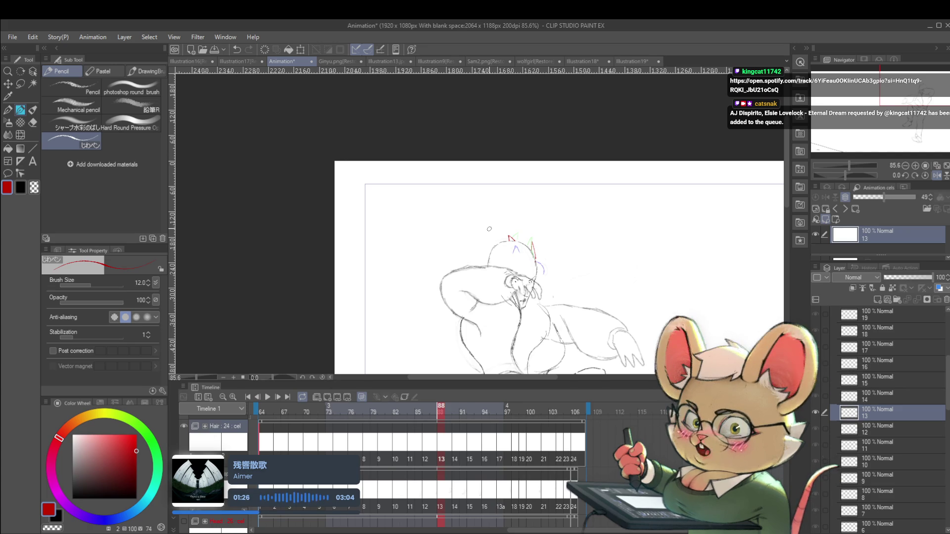
{"action": "left_click", "coordinate": [937, 175]}
Recentre and zoom on the head, stepping through frames 90 and 98 back to 97
{"action": "scroll", "coordinate": [399, 267], "scroll_direction": "down", "scroll_amount": 3}
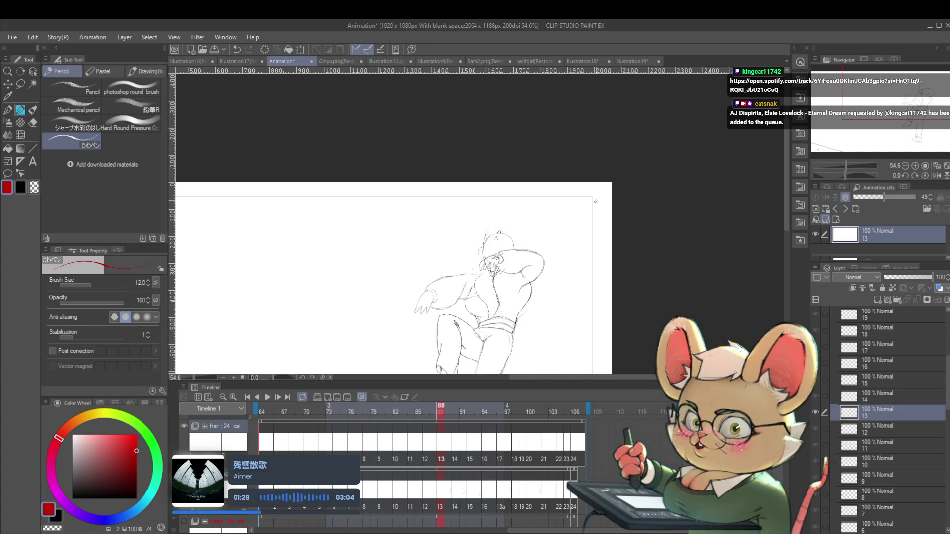
{"action": "left_click_drag", "start_coordinate": [602, 183], "coordinate": [582, 254]}
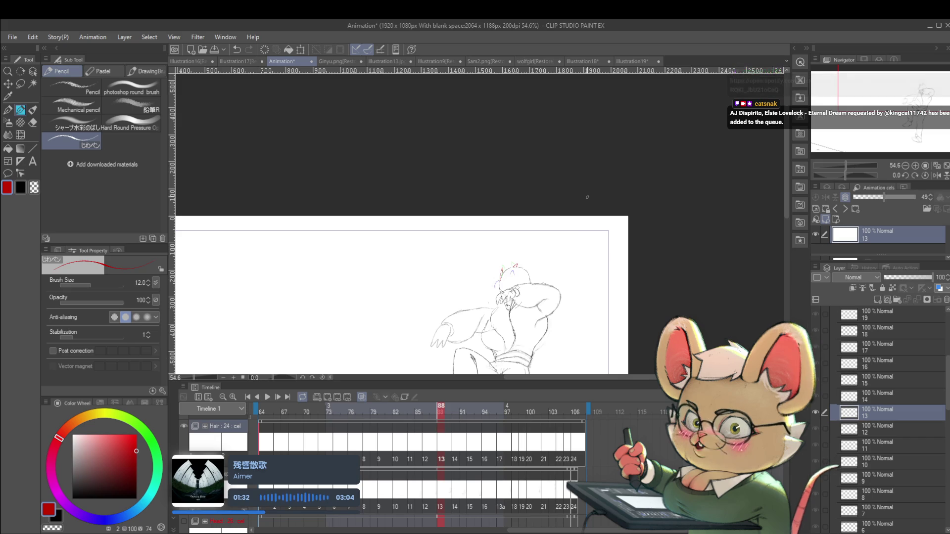
{"action": "mouse_move", "coordinate": [528, 266]}
{"action": "left_mouse_down"}
{"action": "mouse_move", "coordinate": [553, 263]}
{"action": "mouse_move", "coordinate": [545, 261]}
{"action": "left_mouse_up"}
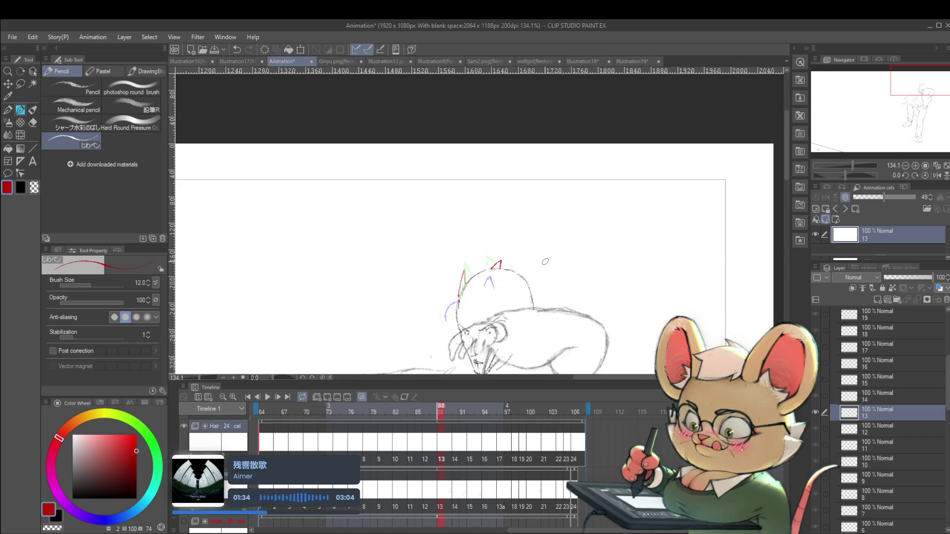
{"action": "key", "text": "Right"}
{"action": "key", "text": "Right"}
{"action": "key", "text": "Right"}
{"action": "key", "text": "Right"}
{"action": "key", "text": "Right"}
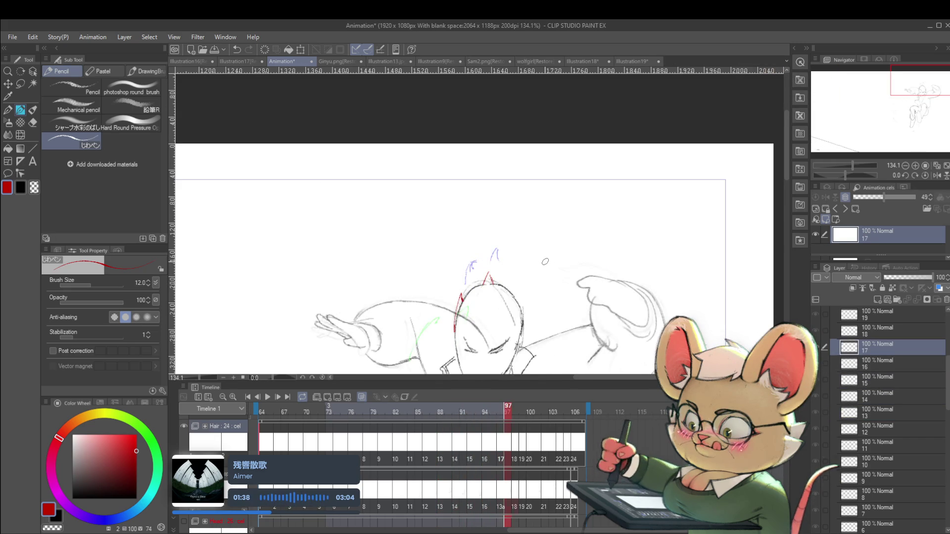
{"action": "key", "text": "Right"}
{"action": "left_click_drag", "start_coordinate": [545, 261], "coordinate": [543, 255]}
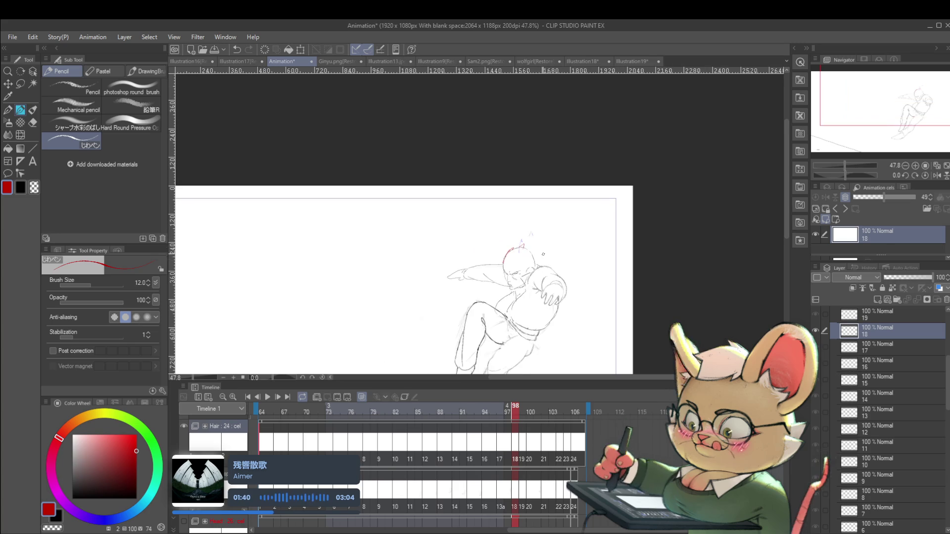
{"action": "key", "text": "Left"}
Play the animation with the canvas mirrored, replay it, then step to frame 75 and flip the view again
{"action": "left_click", "coordinate": [269, 396]}
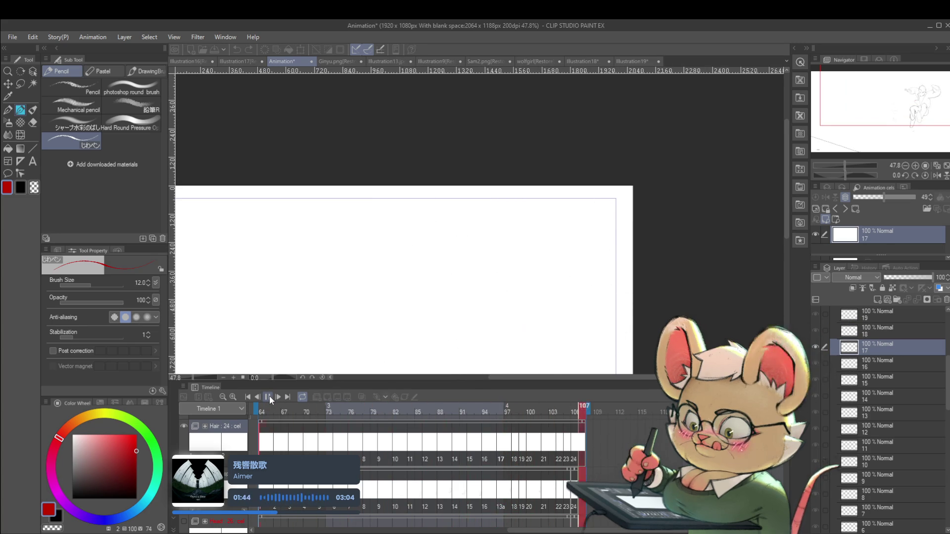
{"action": "left_click", "coordinate": [937, 176]}
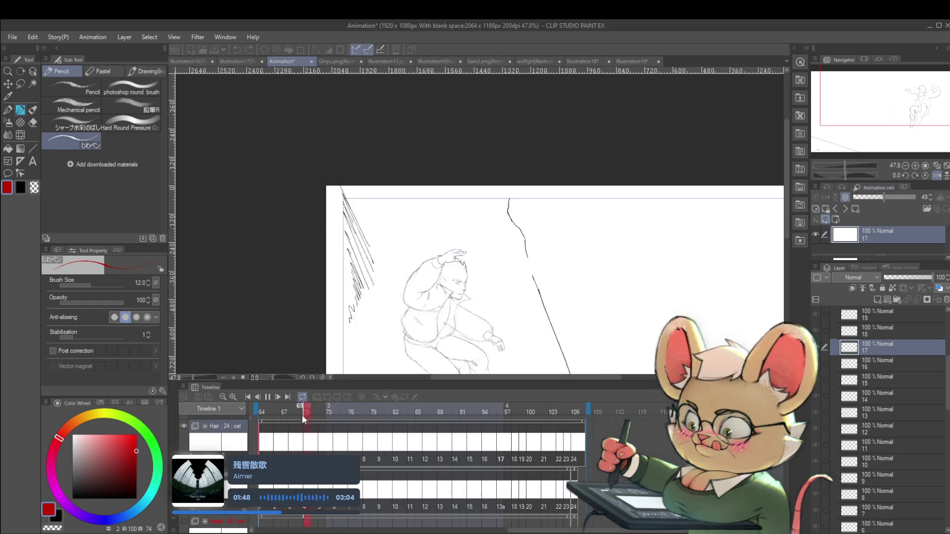
{"action": "left_click", "coordinate": [268, 399]}
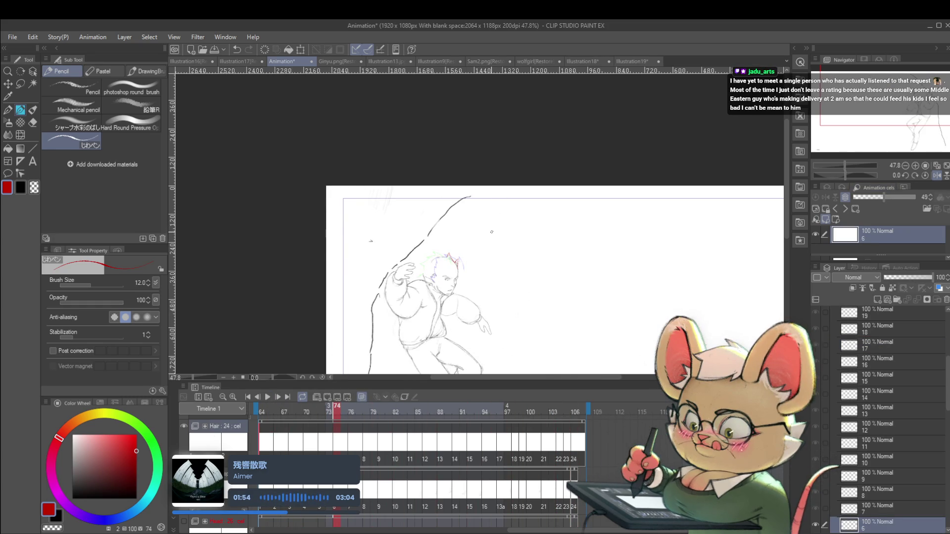
{"action": "scroll", "coordinate": [485, 248], "scroll_direction": "up", "scroll_amount": 3}
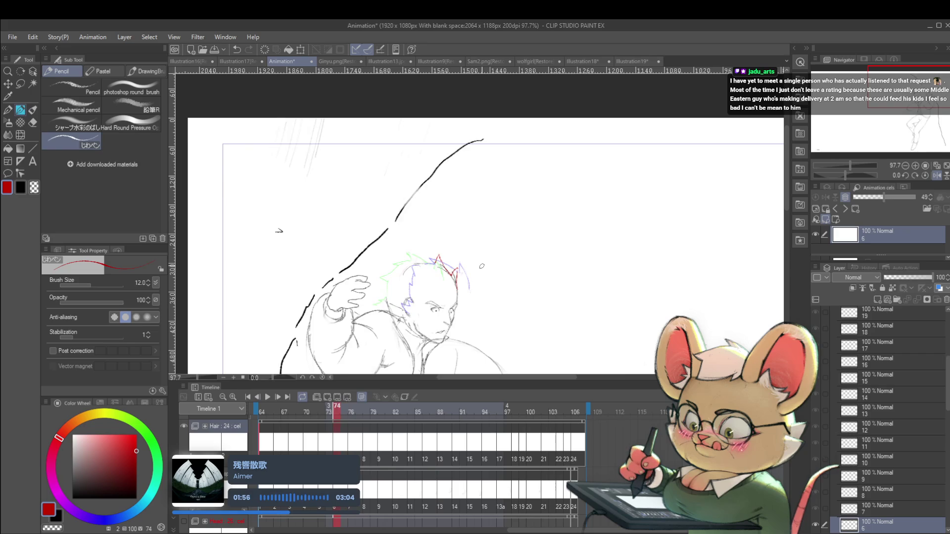
{"action": "key", "text": "Return"}
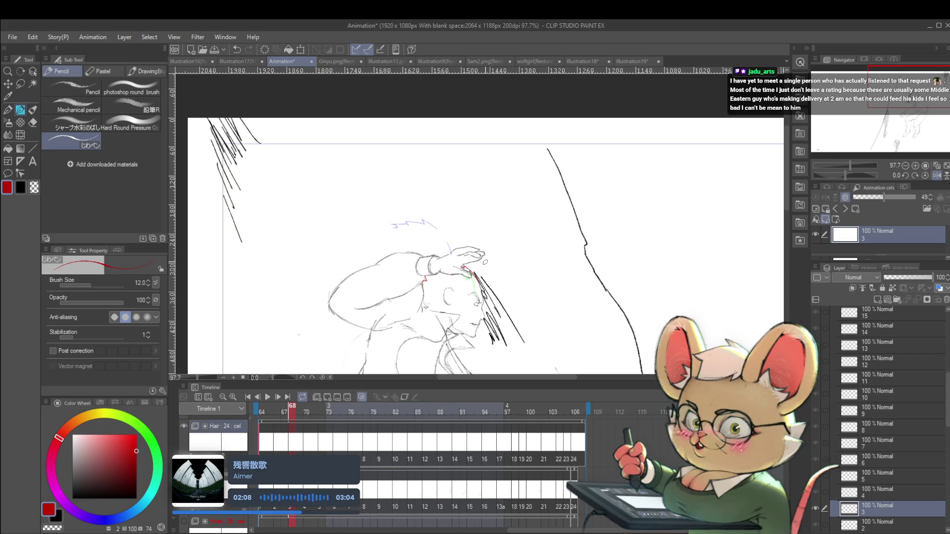
{"action": "key", "text": "Right"}
{"action": "key", "text": "Right"}
{"action": "key", "text": "Right"}
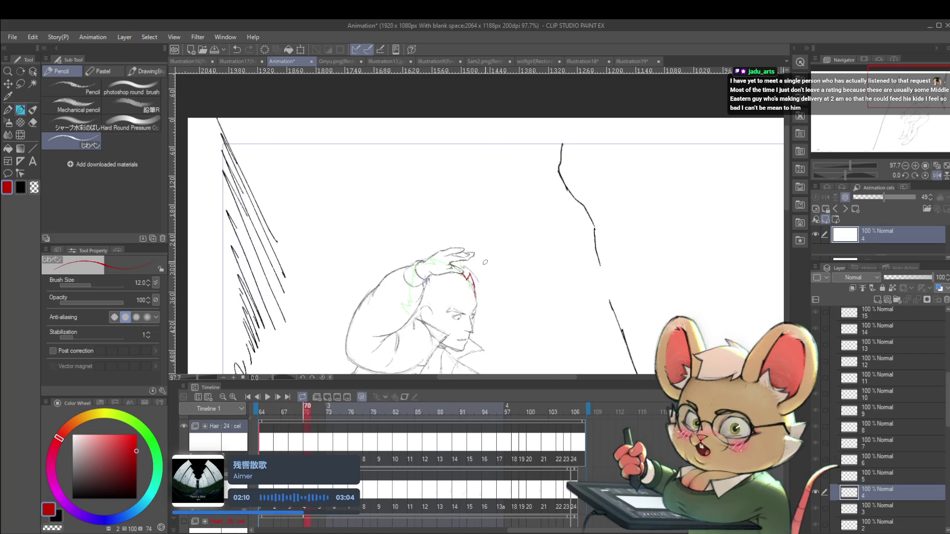
{"action": "key", "text": "Right"}
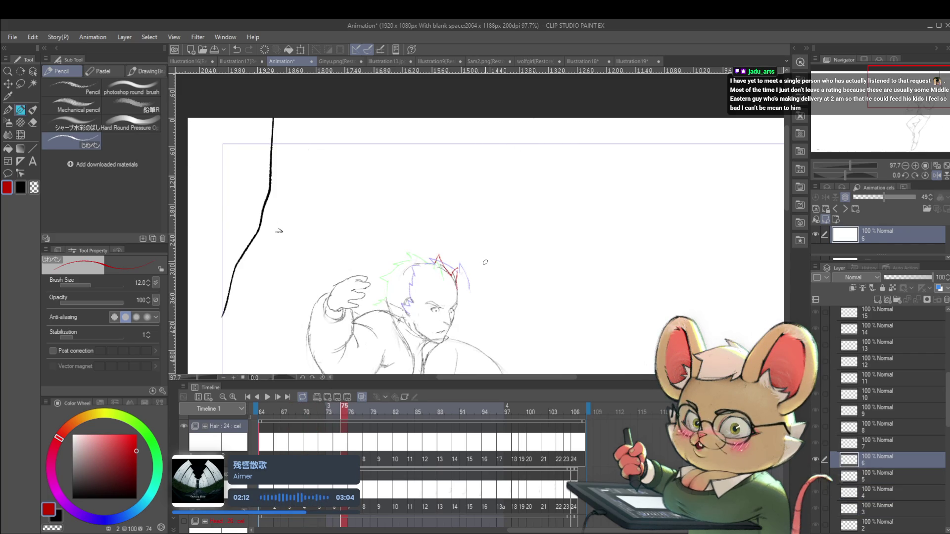
{"action": "left_click", "coordinate": [936, 175]}
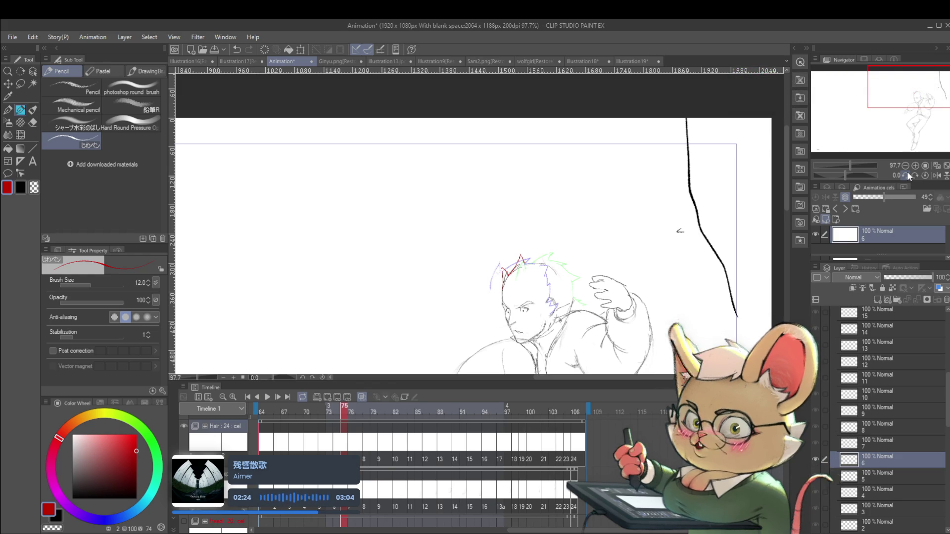
{"action": "key", "text": "Right"}
{"action": "key", "text": "Right"}
{"action": "key", "text": "Right"}
Lasso and Scale/Rotate the top red ear spike on cel 8 at frame 79
{"action": "key", "text": "Left"}
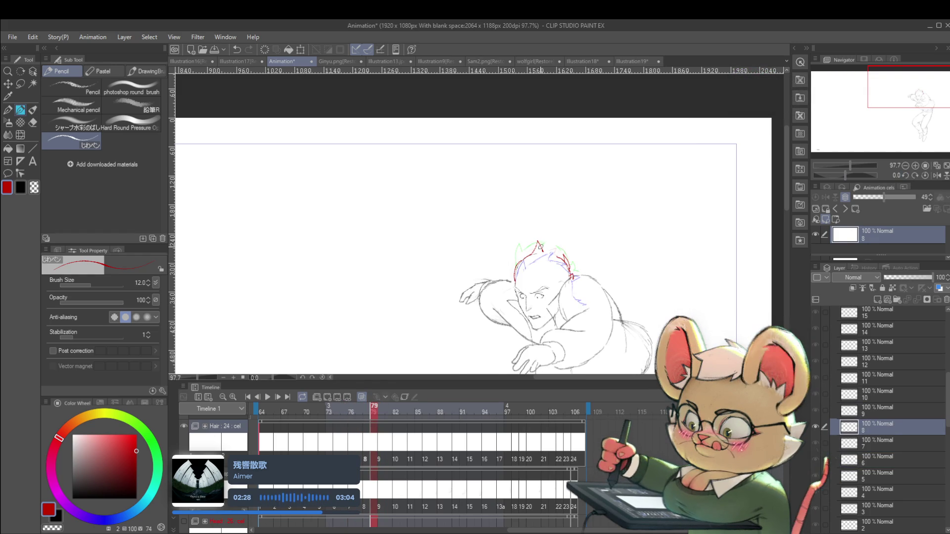
{"action": "scroll", "coordinate": [530, 251], "scroll_direction": "up", "scroll_amount": 2}
{"action": "key", "text": "m"}
{"action": "mouse_move", "coordinate": [527, 259]}
{"action": "left_mouse_down"}
{"action": "mouse_move", "coordinate": [535, 211]}
{"action": "mouse_move", "coordinate": [549, 258]}
{"action": "left_mouse_up"}
{"action": "key", "text": "ctrl+t"}
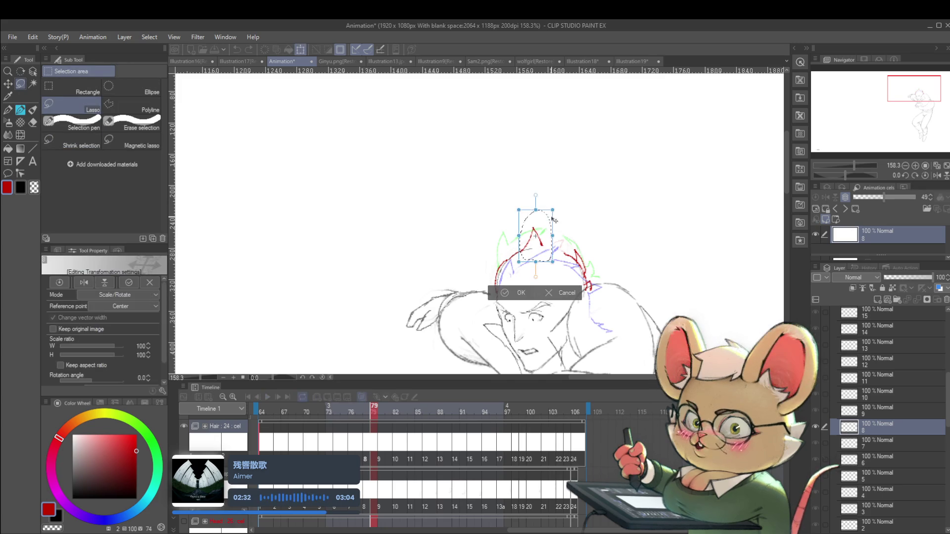
{"action": "key", "text": "Return"}
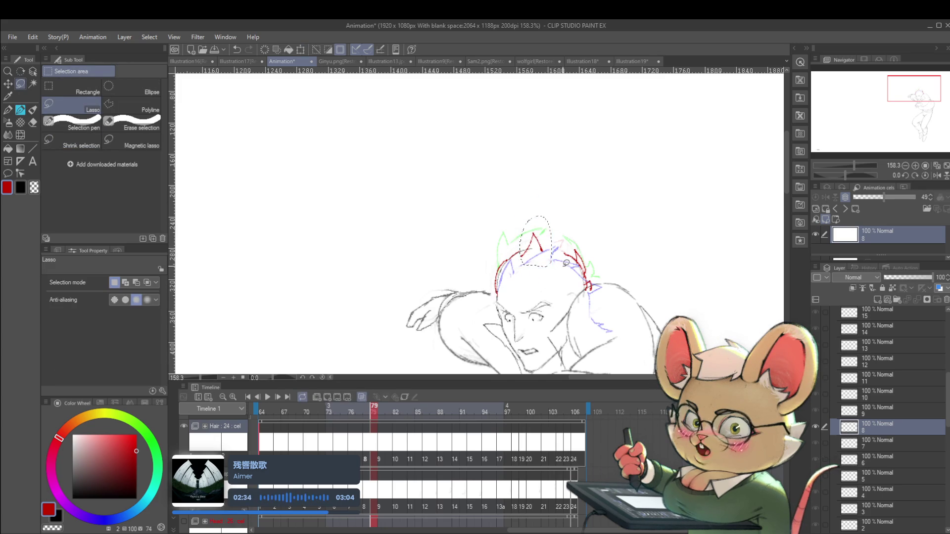
{"action": "left_click_drag", "start_coordinate": [533, 268], "coordinate": [545, 274]}
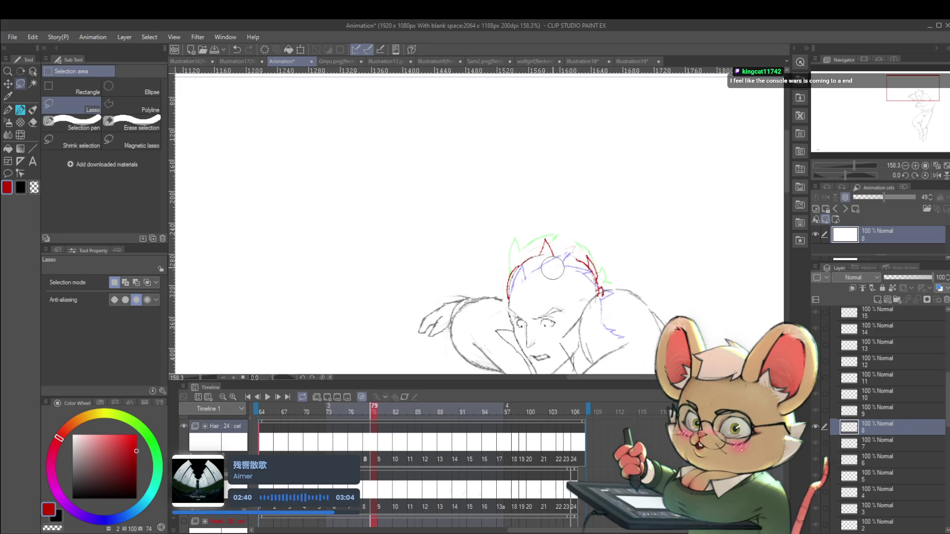
{"action": "left_click_drag", "start_coordinate": [545, 231], "coordinate": [546, 231]}
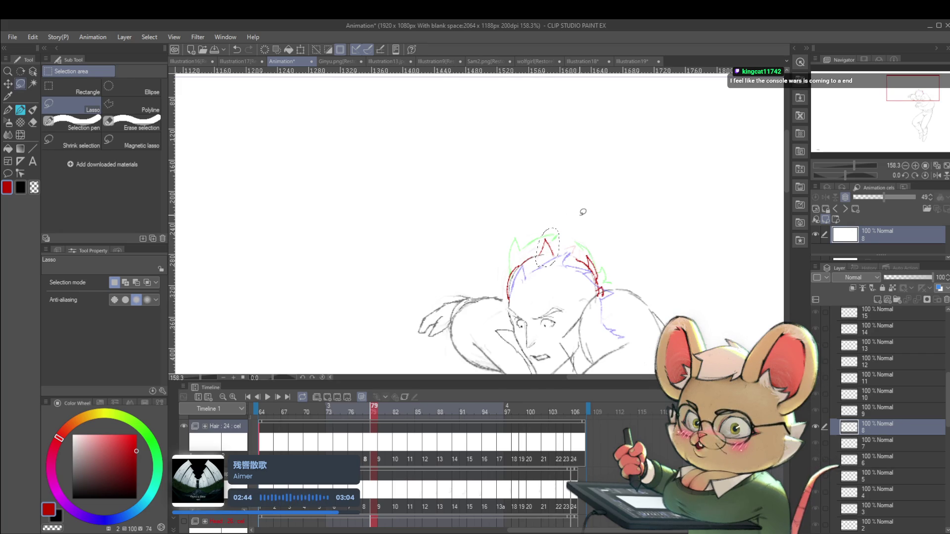
{"action": "key", "text": "ctrl+t"}
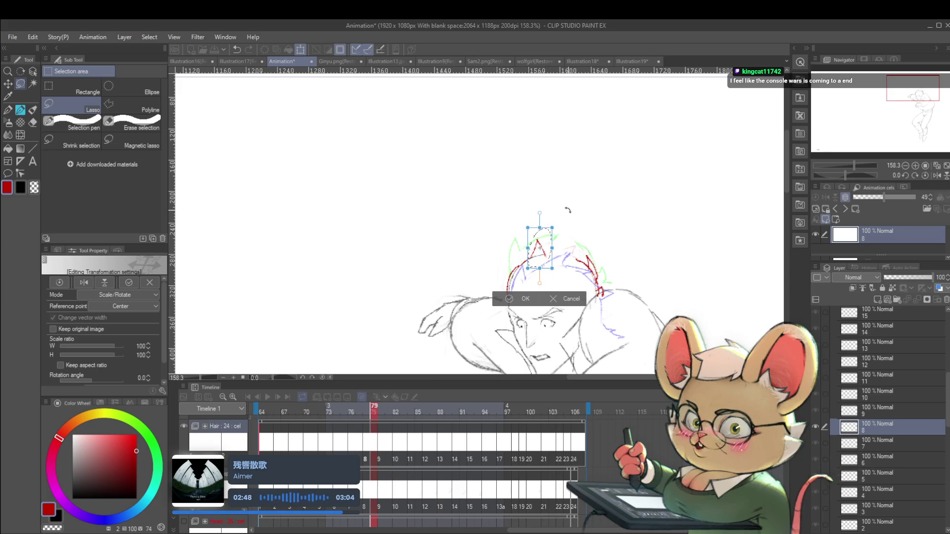
{"action": "key", "text": "Return"}
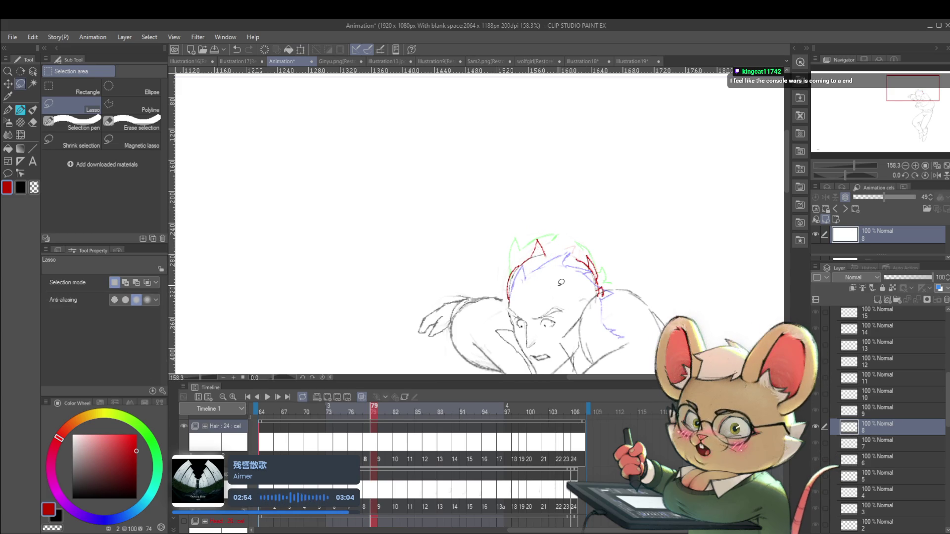
On cel 10, lasso the small red hair stroke on the head and reposition it with Scale/Rotate
{"action": "key", "text": "Right"}
{"action": "key", "text": "Right"}
{"action": "key", "text": "Right"}
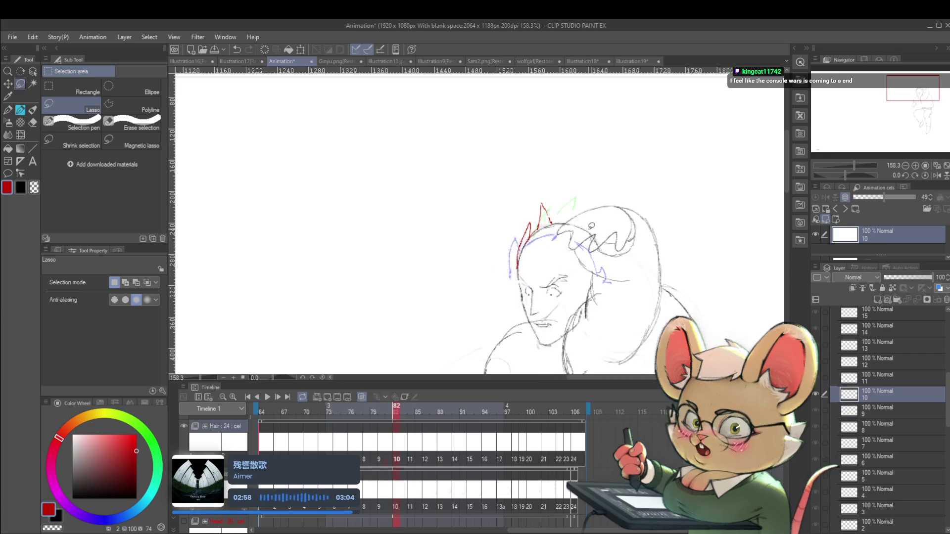
{"action": "left_click_drag", "start_coordinate": [537, 223], "coordinate": [550, 220]}
{"action": "mouse_move", "coordinate": [549, 223]}
{"action": "left_mouse_down"}
{"action": "mouse_move", "coordinate": [550, 234]}
{"action": "mouse_move", "coordinate": [552, 215]}
{"action": "left_mouse_up"}
{"action": "key", "text": "ctrl+t"}
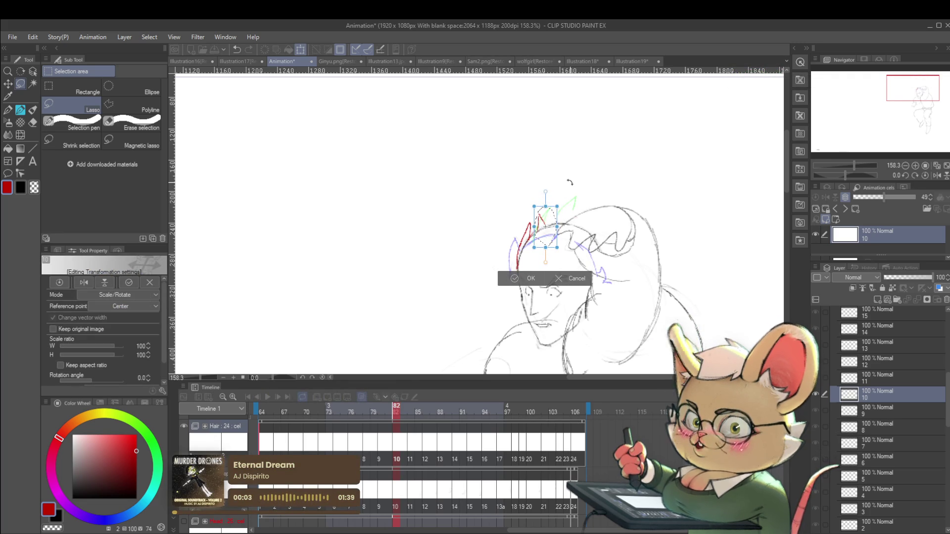
{"action": "key", "text": "Return"}
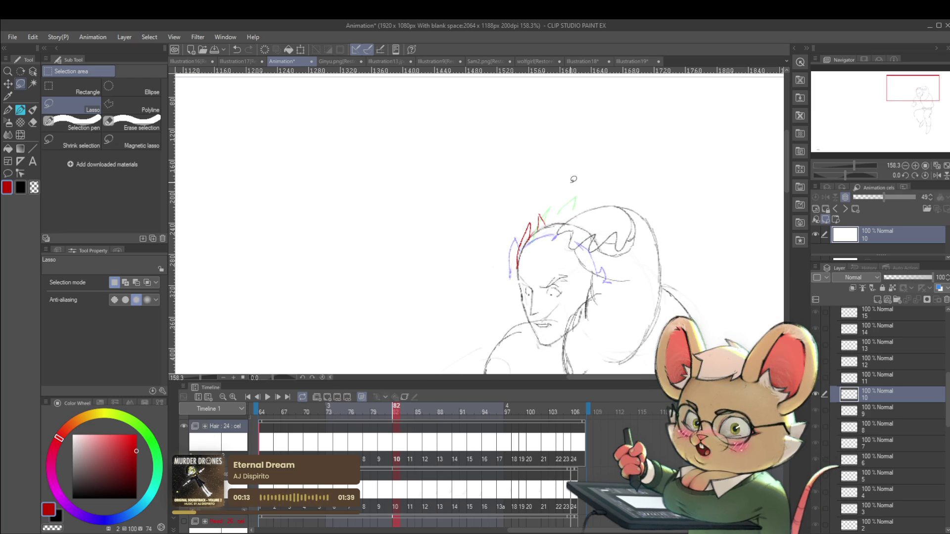
Transform the red hair strokes on cels 11 and 12, shifting cel 12's stroke left, then deselect
{"action": "key", "text": "ctrl+Right"}
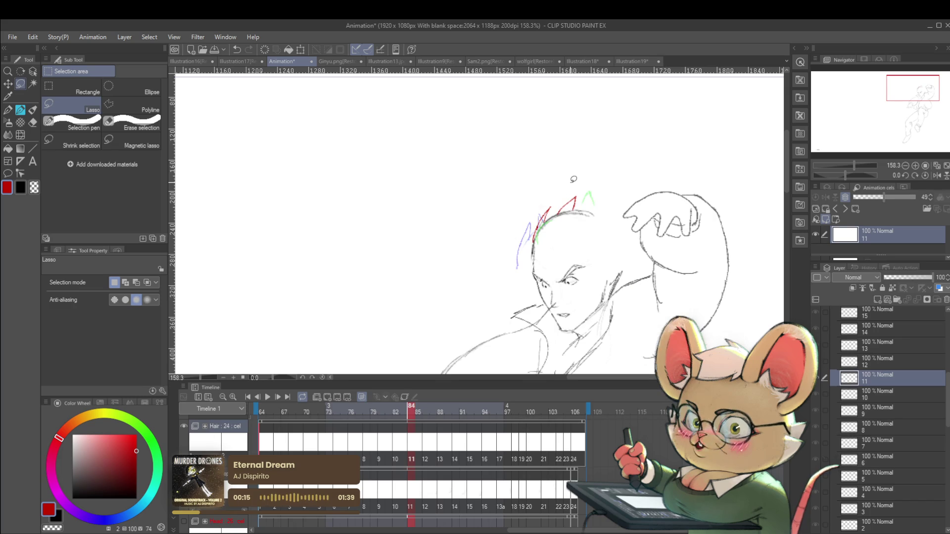
{"action": "mouse_move", "coordinate": [553, 226]}
{"action": "left_mouse_down"}
{"action": "mouse_move", "coordinate": [597, 194]}
{"action": "mouse_move", "coordinate": [584, 199]}
{"action": "left_mouse_up"}
{"action": "key", "text": "ctrl+t"}
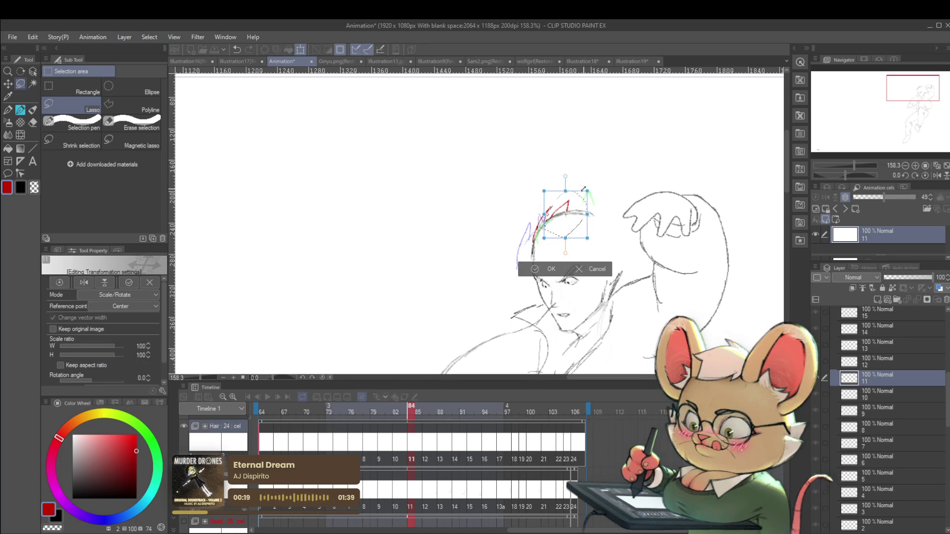
{"action": "key", "text": "Return"}
{"action": "key", "text": "Right"}
{"action": "key", "text": "Right"}
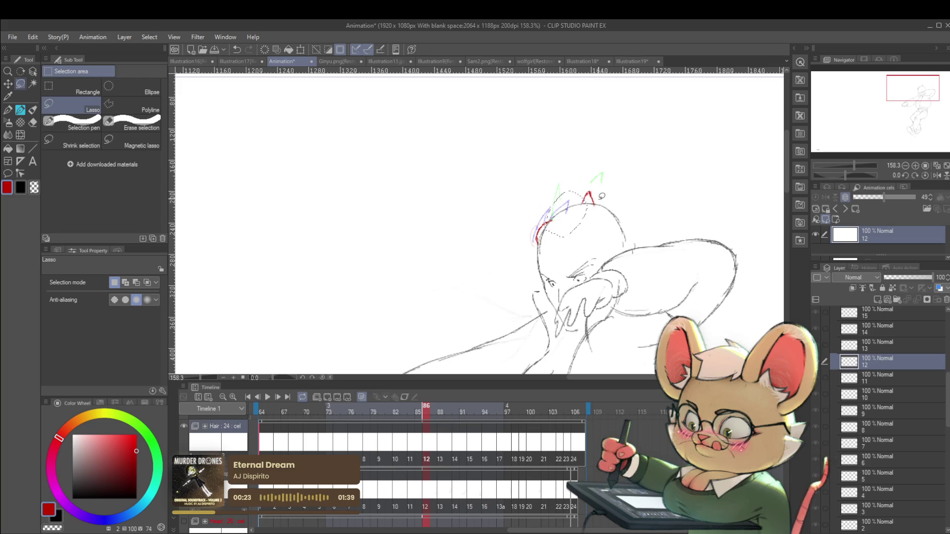
{"action": "left_click_drag", "start_coordinate": [598, 199], "coordinate": [581, 198]}
{"action": "key", "text": "ctrl+t"}
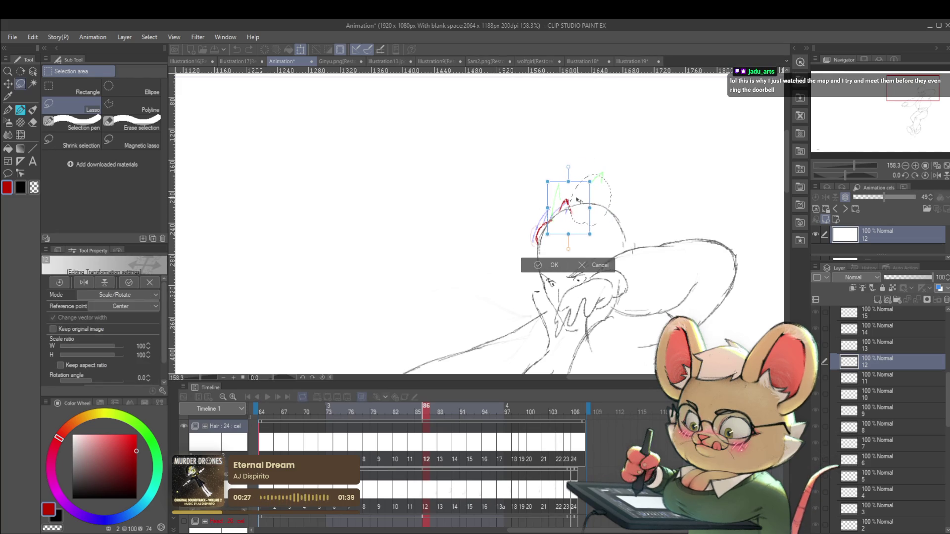
{"action": "key", "text": "Return"}
{"action": "key", "text": "ctrl+d"}
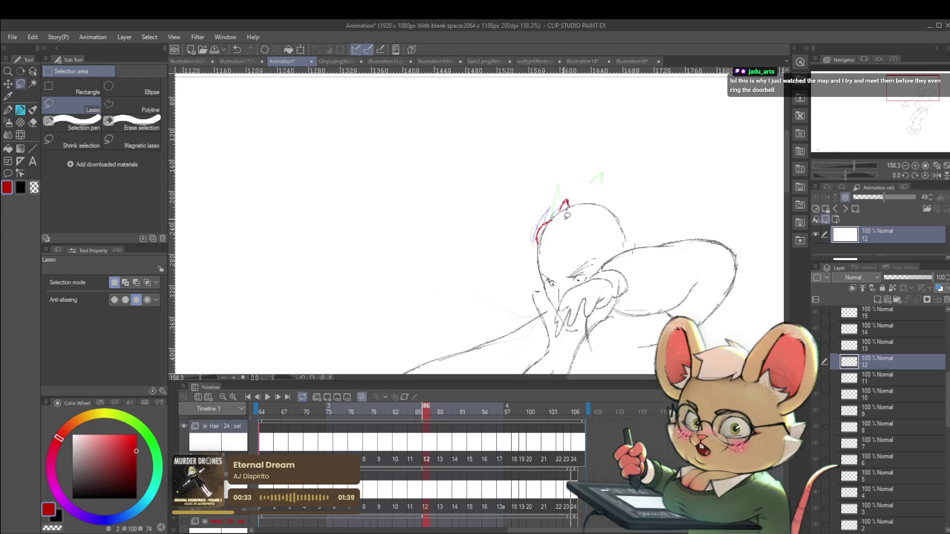
Adjust the hair tips around the ears on cels 13 and 14, then mirror the canvas to check
{"action": "key", "text": "ctrl+Right"}
{"action": "left_click_drag", "start_coordinate": [601, 153], "coordinate": [604, 150]}
{"action": "key", "text": "ctrl+t"}
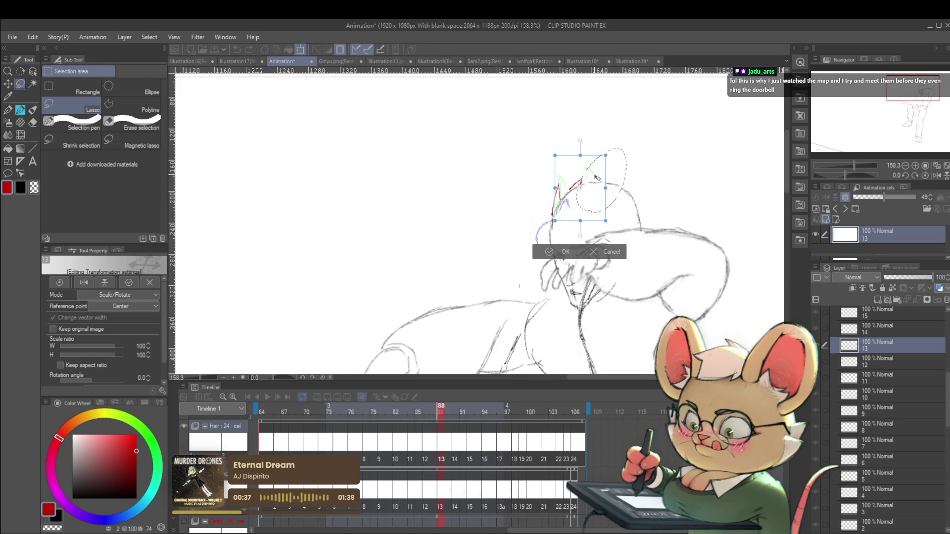
{"action": "key", "text": "Return"}
{"action": "key", "text": "ctrl+Right"}
{"action": "key", "text": "ctrl+Right"}
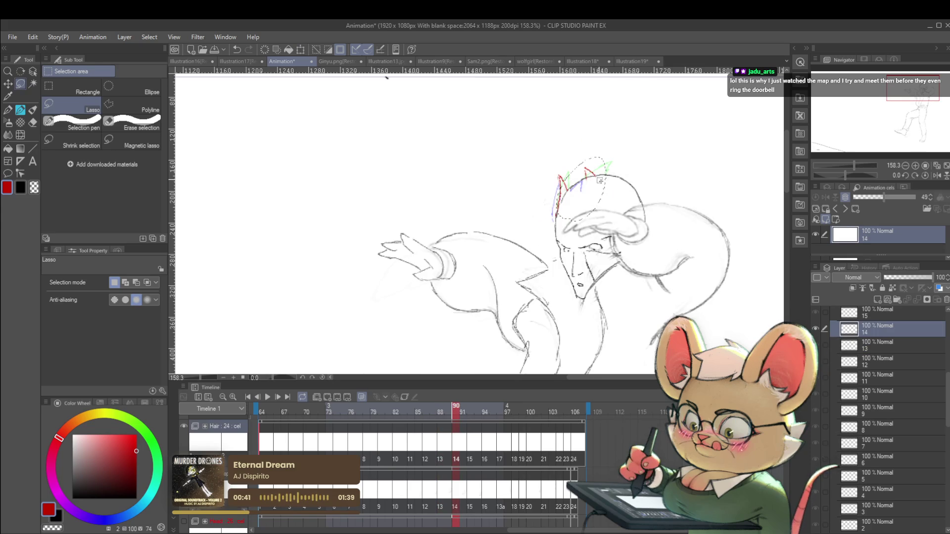
{"action": "key", "text": "ctrl+t"}
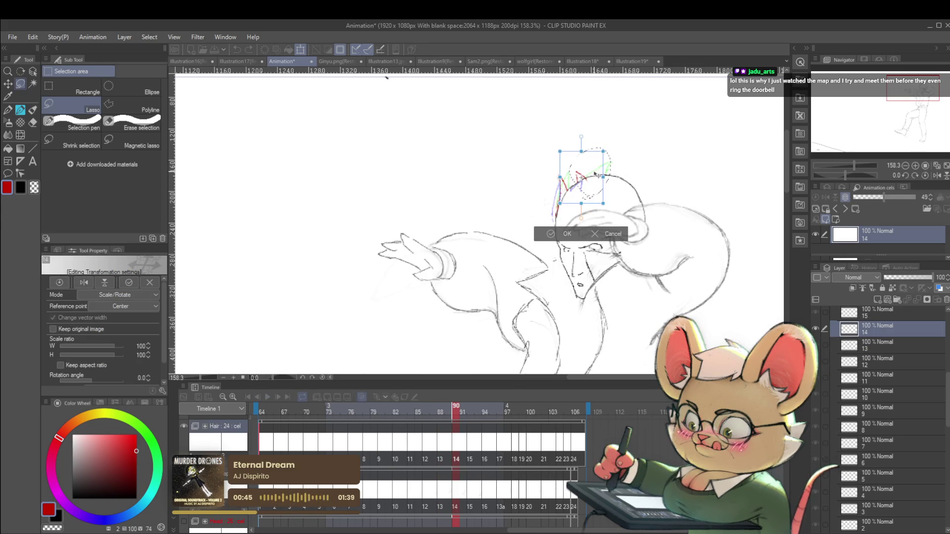
{"action": "key", "text": "Return"}
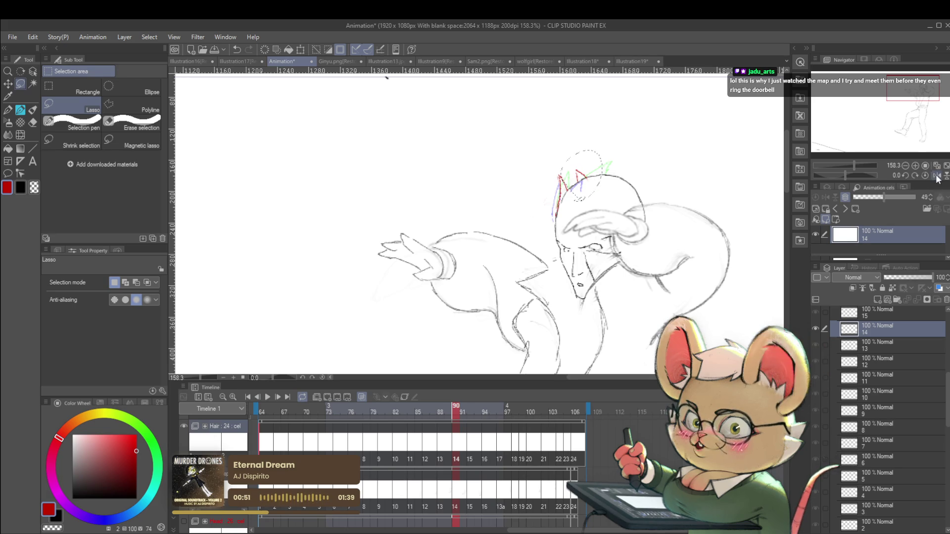
{"action": "key", "text": "h"}
{"action": "scroll", "coordinate": [613, 207], "scroll_direction": "down", "scroll_amount": 2}
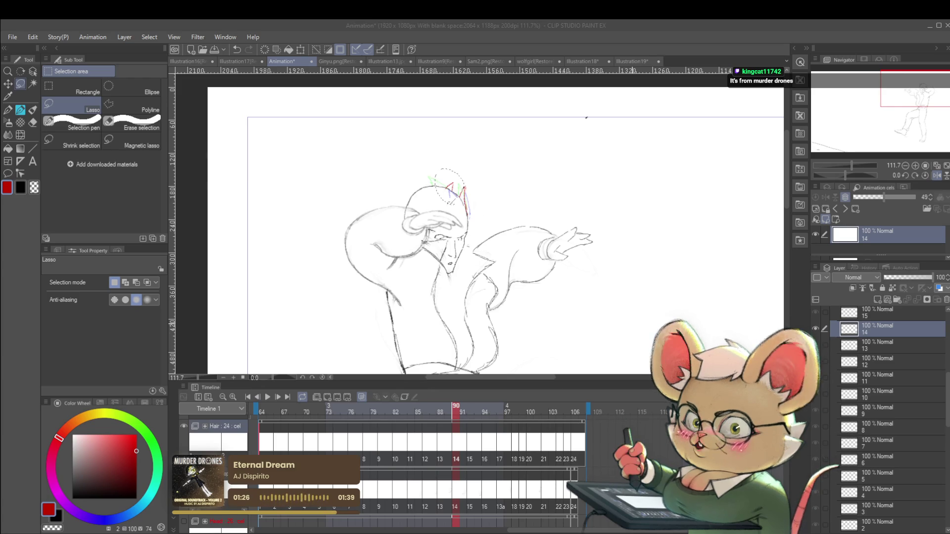
{"action": "left_click_drag", "start_coordinate": [627, 306], "coordinate": [656, 312]}
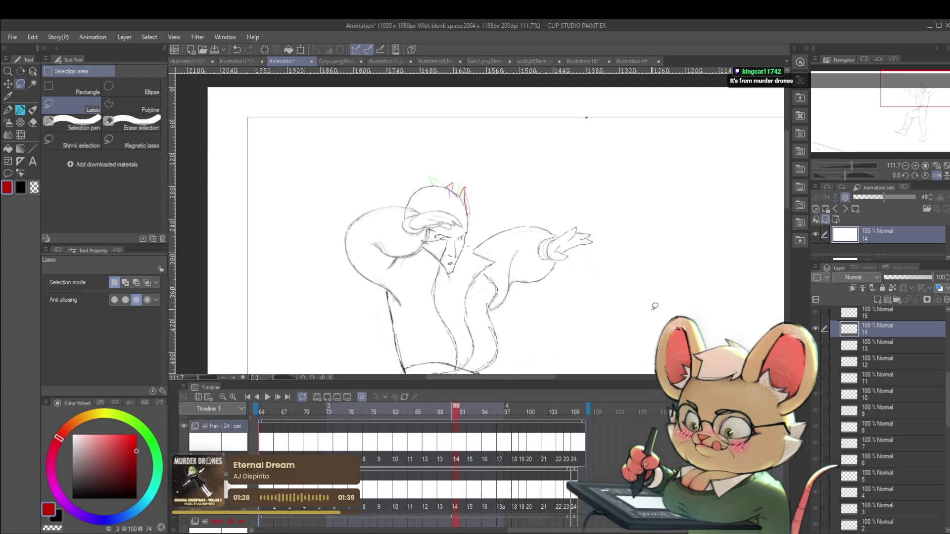
Unflip the canvas and move the hair tips on cel 15 down and to the left
{"action": "left_click", "coordinate": [937, 176]}
{"action": "key", "text": "period"}
{"action": "key", "text": "period"}
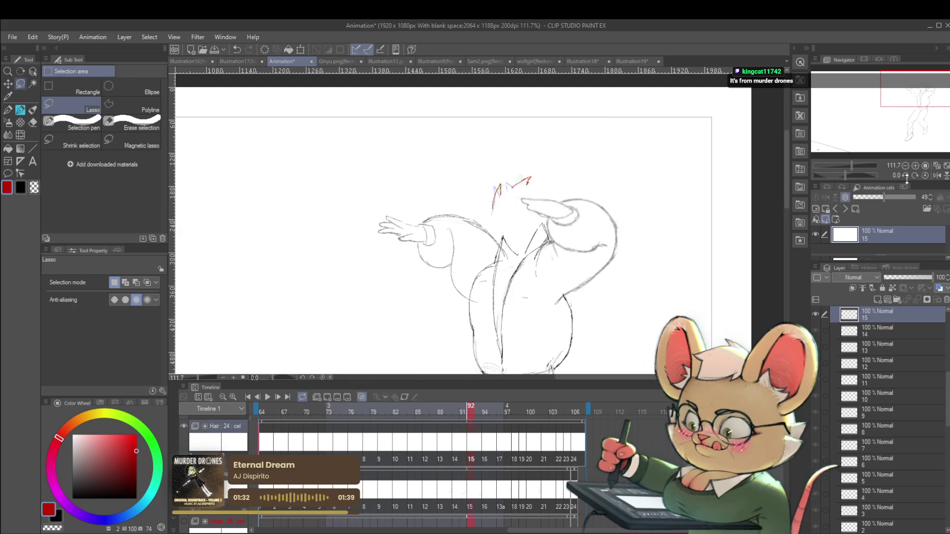
{"action": "scroll", "coordinate": [498, 202], "scroll_direction": "up", "scroll_amount": 3}
{"action": "left_click_drag", "start_coordinate": [524, 161], "coordinate": [520, 228]}
{"action": "key", "text": "ctrl+t"}
{"action": "left_click_drag", "start_coordinate": [549, 191], "coordinate": [540, 192]}
{"action": "key", "text": "Return"}
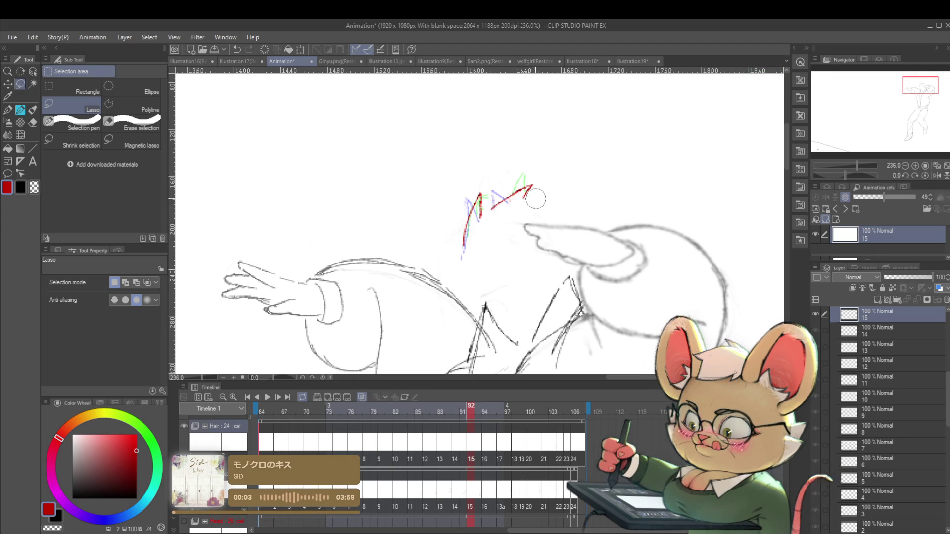
Undo the small red stroke and redraw a diagonal red hair spike with the Pencil
{"action": "key", "text": "ctrl+z"}
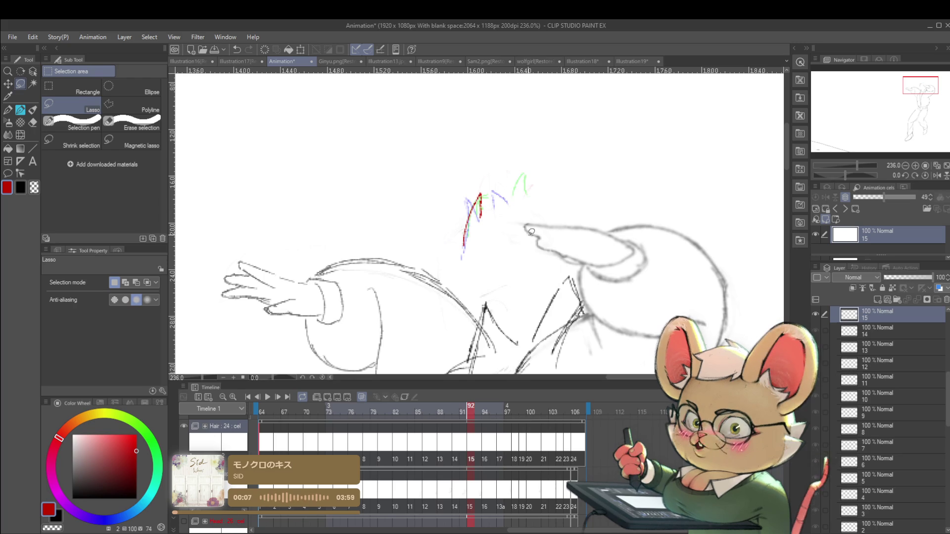
{"action": "key", "text": "p"}
{"action": "key", "text": "p"}
{"action": "left_click_drag", "start_coordinate": [494, 209], "coordinate": [514, 188]}
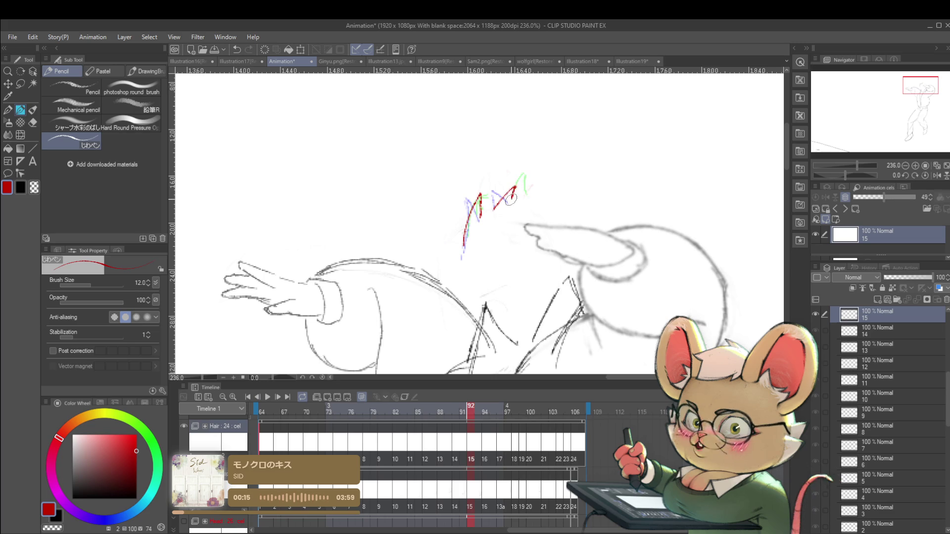
{"action": "scroll", "coordinate": [522, 183], "scroll_direction": "down", "scroll_amount": 3}
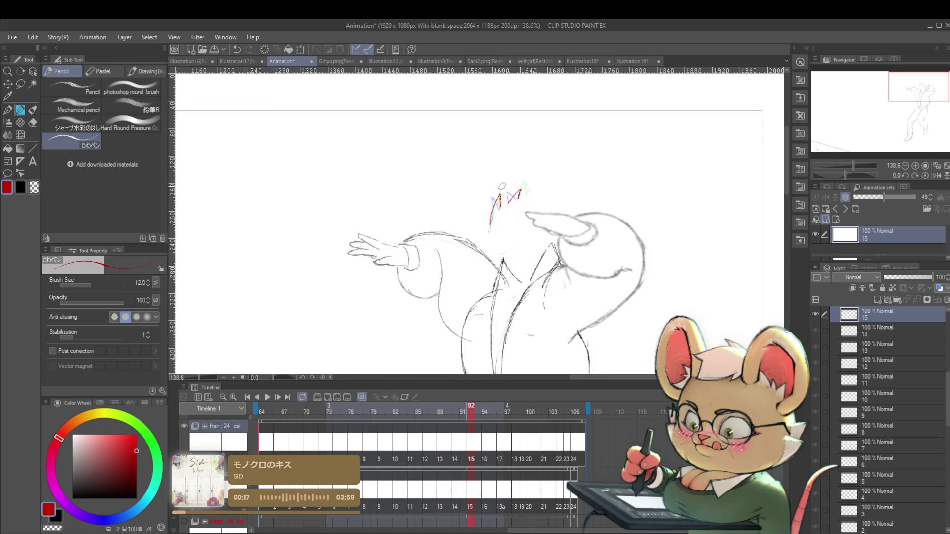
Nudge the hair strokes on cel 16 slightly up and left, checking neighbouring frames
{"action": "key", "text": "Right"}
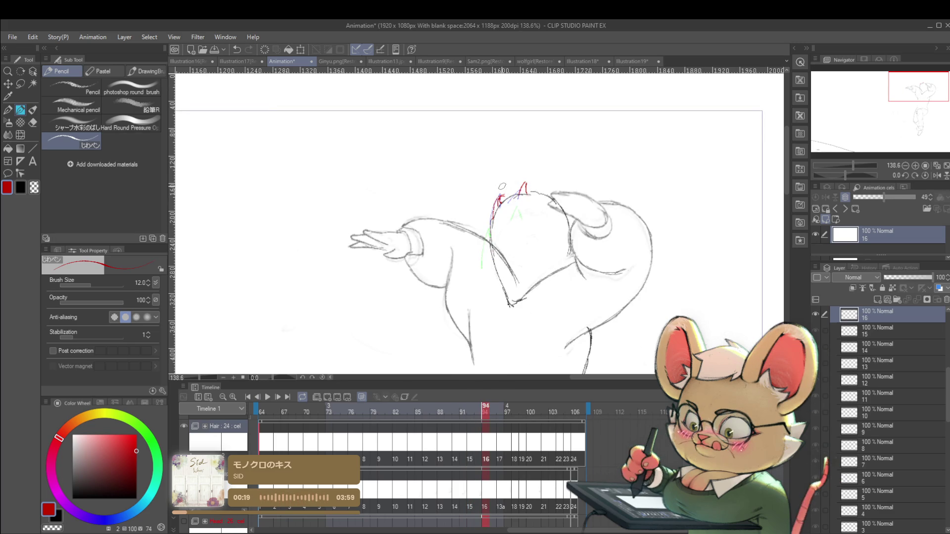
{"action": "key", "text": "m"}
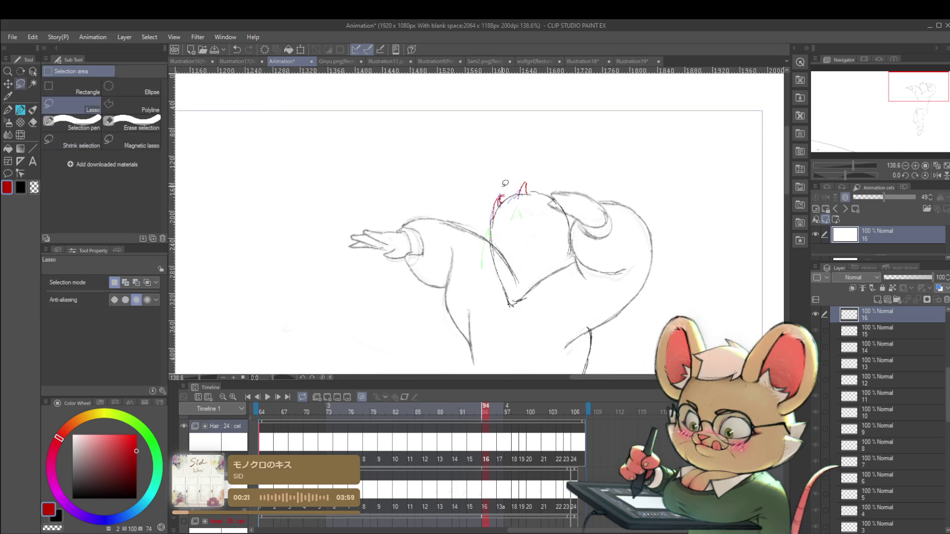
{"action": "key", "text": "ctrl+t"}
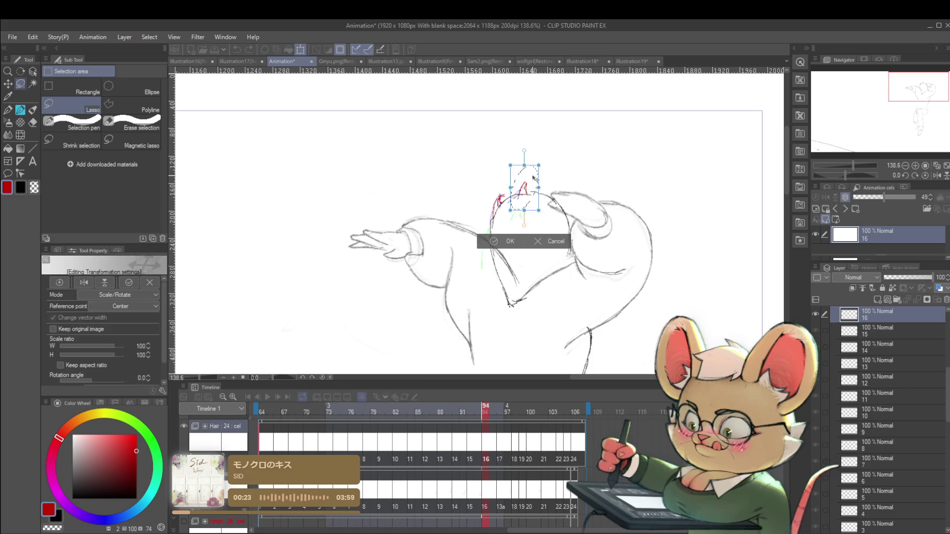
{"action": "left_click_drag", "start_coordinate": [527, 181], "coordinate": [526, 179]}
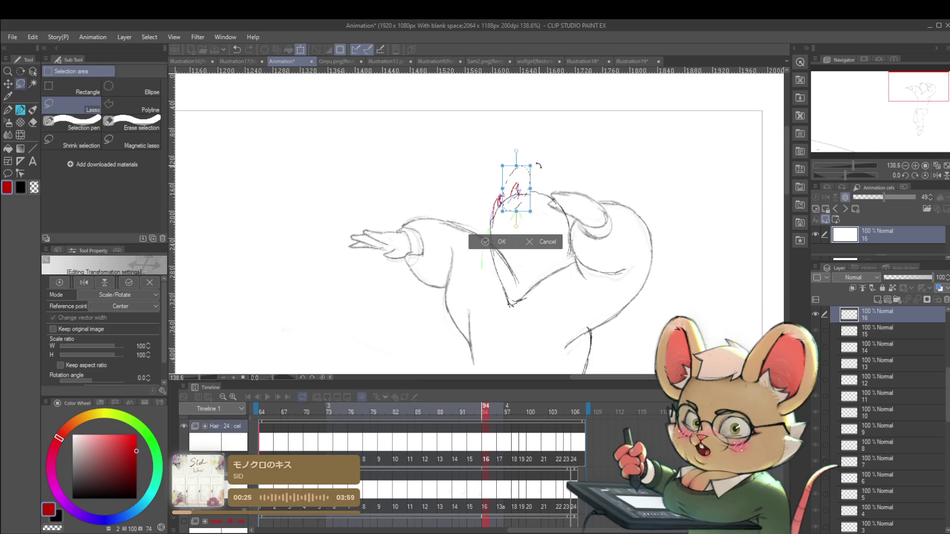
{"action": "key", "text": "Return"}
{"action": "key", "text": "Left"}
{"action": "key", "text": "Right"}
{"action": "key", "text": "Right"}
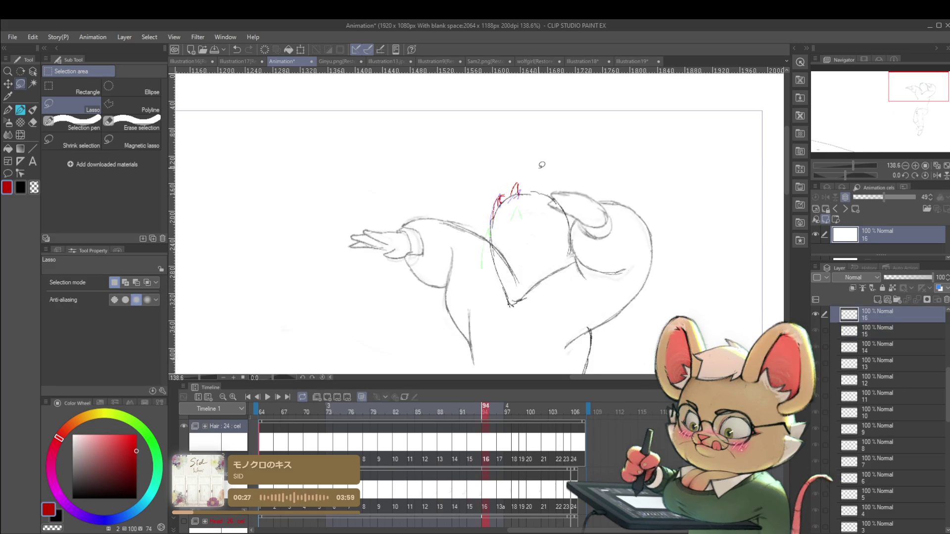
{"action": "key", "text": "Left"}
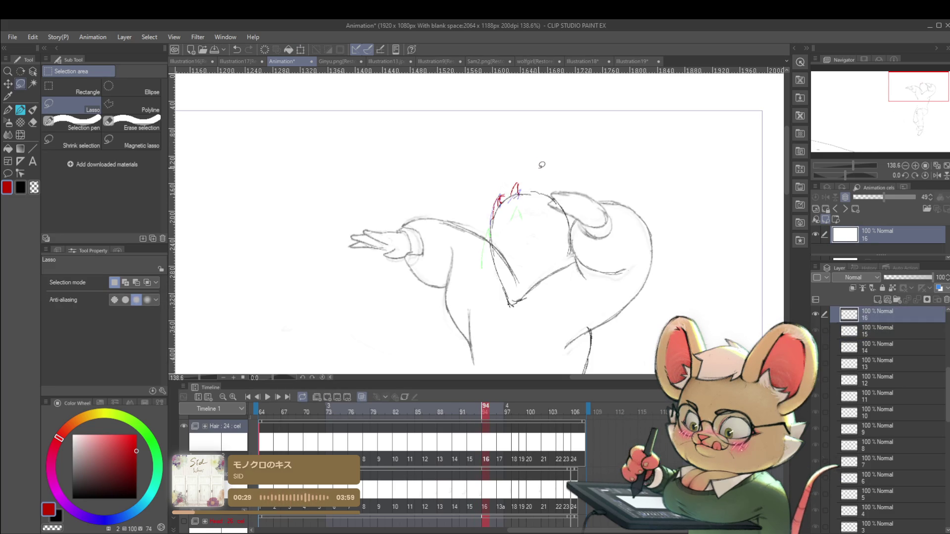
Fine-tune the cel 16 hair selection again and recheck it against neighbouring cels
{"action": "key", "text": "ctrl+t"}
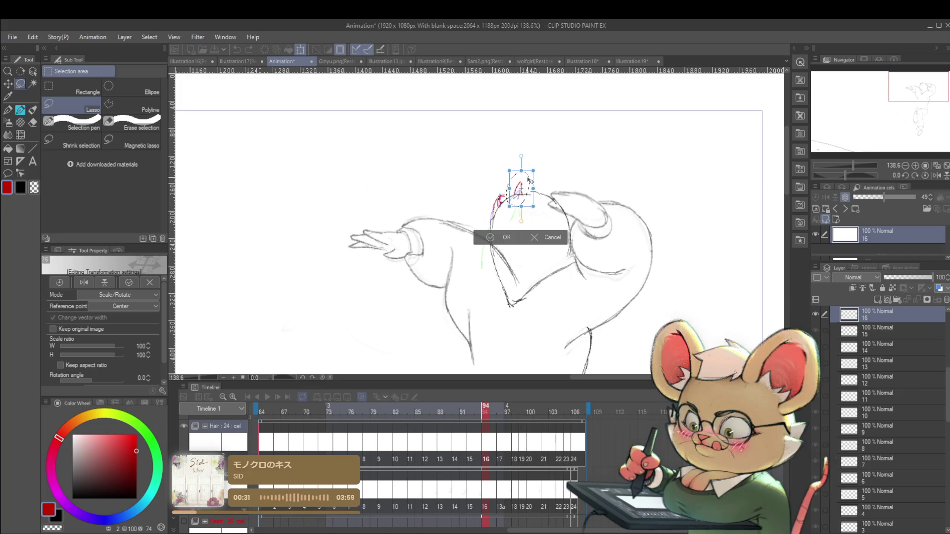
{"action": "key", "text": "Return"}
{"action": "key", "text": "Left"}
{"action": "key", "text": "Right"}
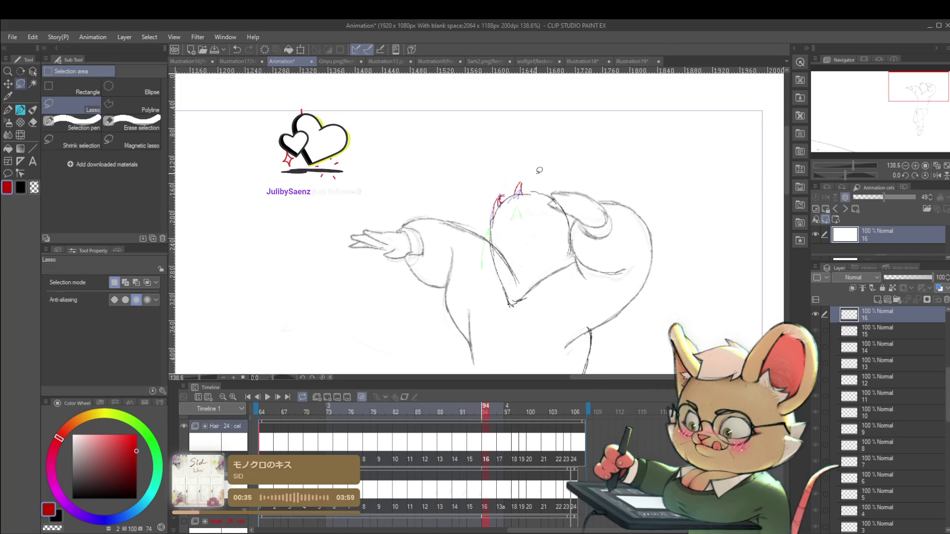
{"action": "left_click_drag", "start_coordinate": [538, 168], "coordinate": [505, 199]}
{"action": "scroll", "coordinate": [563, 193], "scroll_direction": "down", "scroll_amount": 2}
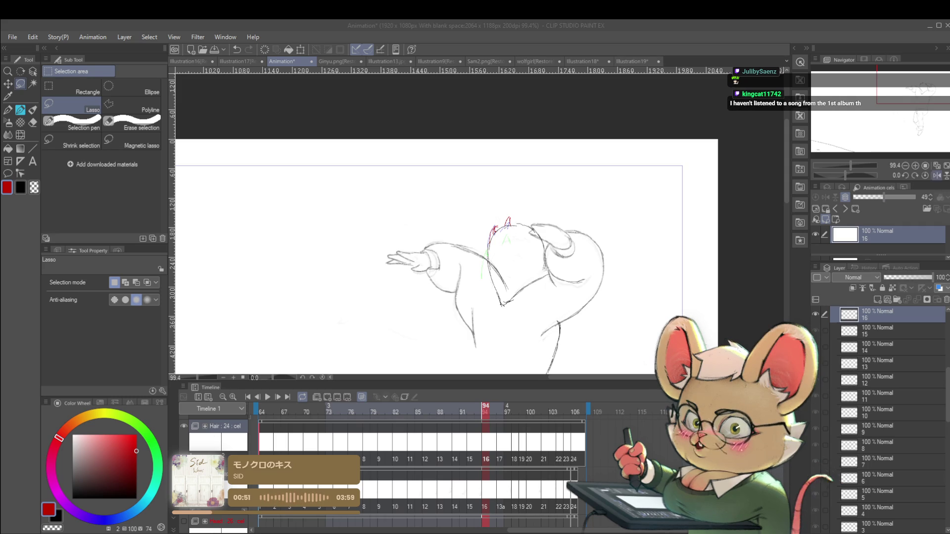
Mirror and unmirror the view, recentre the character, then loop playback zoomed out to the full frame
{"action": "left_click", "coordinate": [936, 176]}
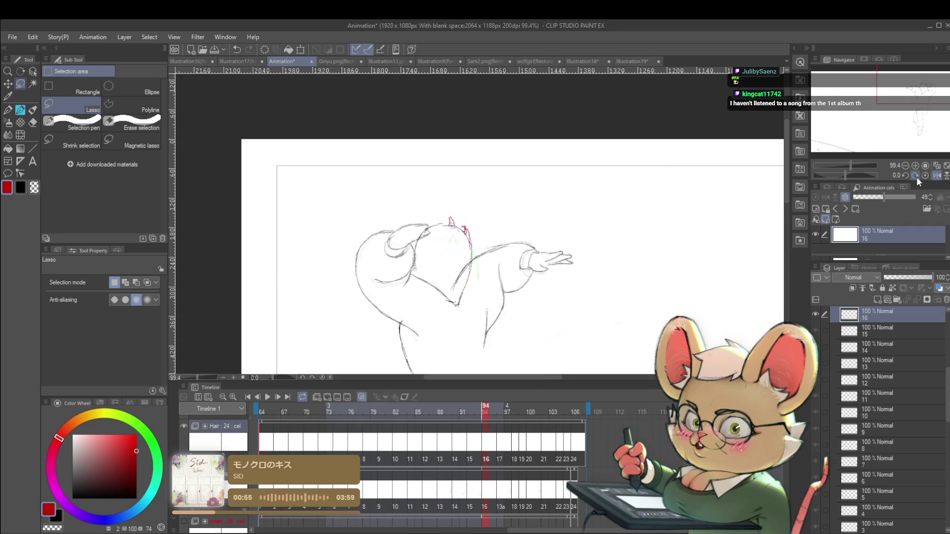
{"action": "left_click", "coordinate": [936, 176]}
{"action": "mouse_move", "coordinate": [524, 241]}
{"action": "left_mouse_down"}
{"action": "mouse_move", "coordinate": [521, 268]}
{"action": "mouse_move", "coordinate": [539, 267]}
{"action": "left_mouse_up"}
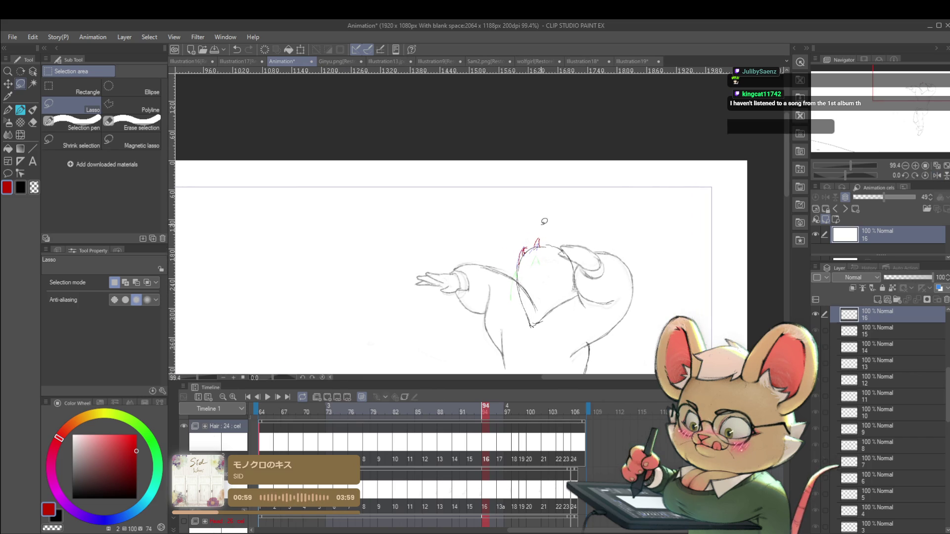
{"action": "left_click", "coordinate": [269, 396]}
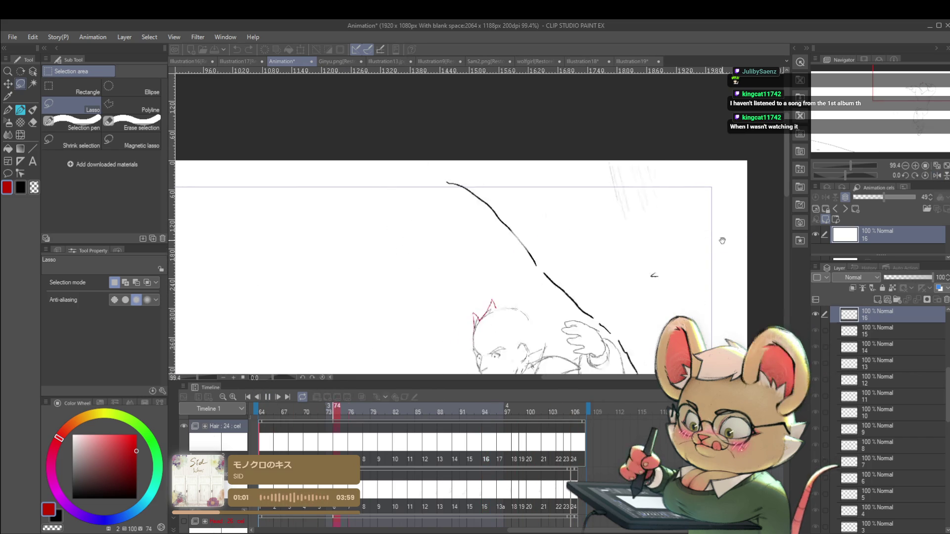
{"action": "key", "text": "ctrl+minus"}
{"action": "key", "text": "ctrl+minus"}
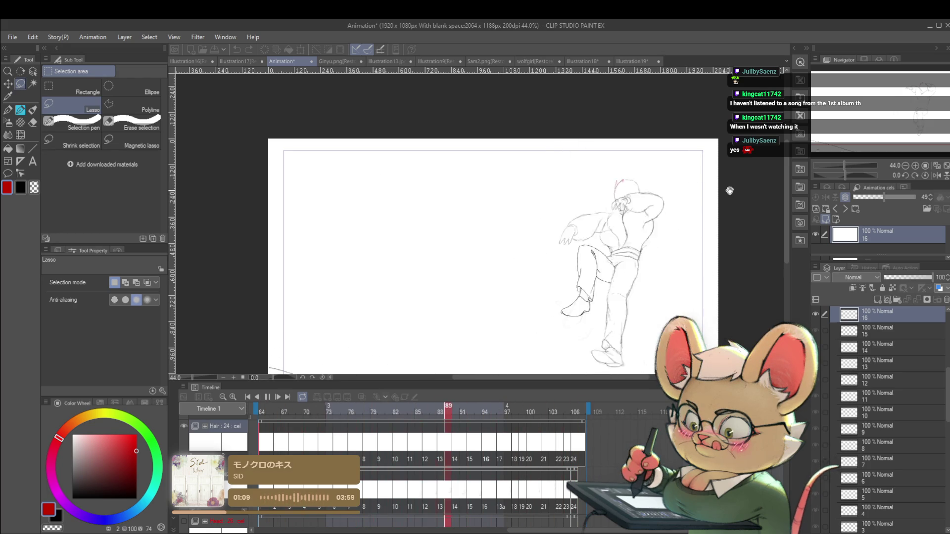
Mirror the canvas horizontally while the animation loops, then stop playback at frame 107
{"action": "left_click", "coordinate": [936, 176]}
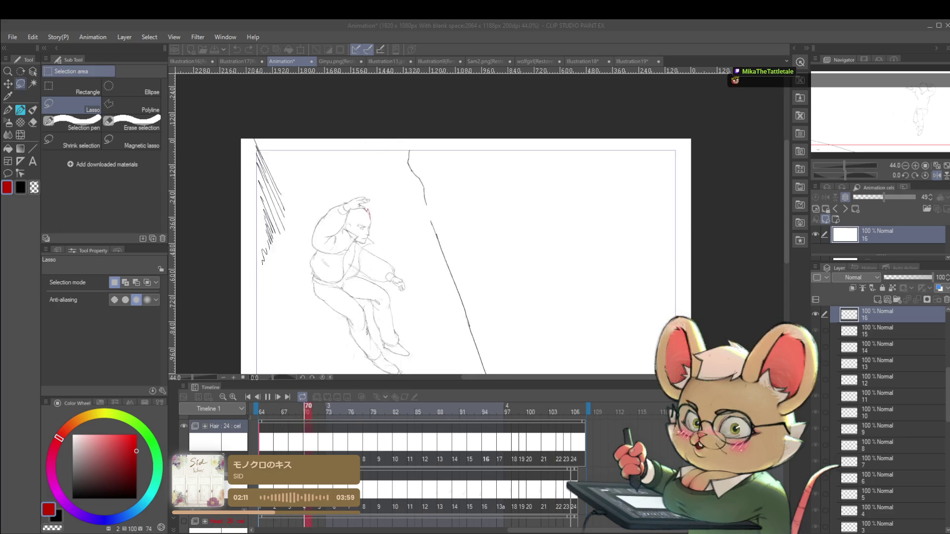
{"action": "left_click", "coordinate": [515, 299]}
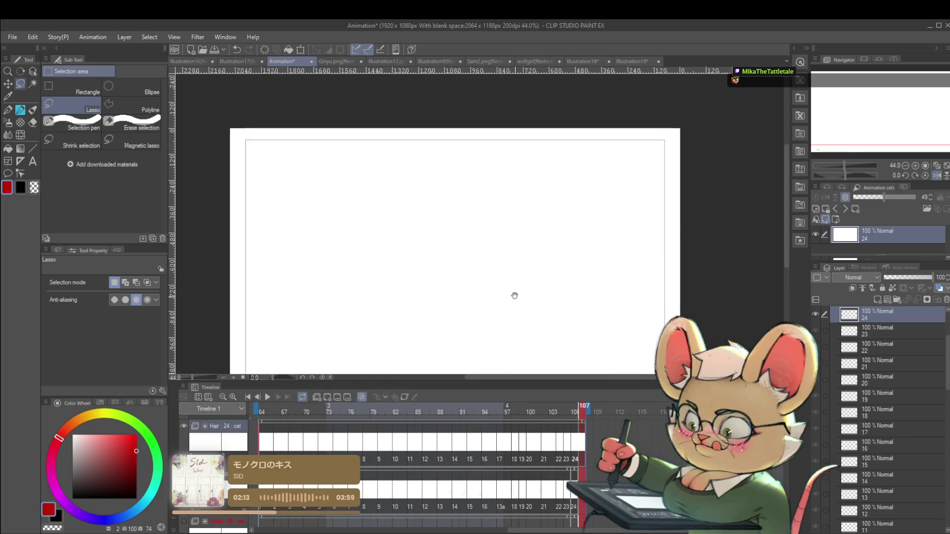
Unflip the view, shift the canvas left, and replay the animation, stopping on frame 70 (cel 4)
{"action": "left_click", "coordinate": [268, 397]}
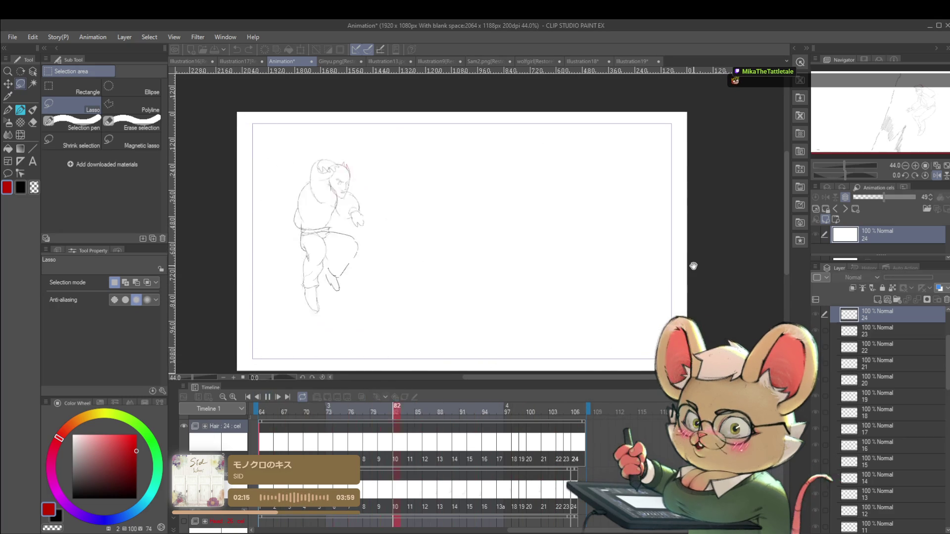
{"action": "left_click", "coordinate": [937, 175]}
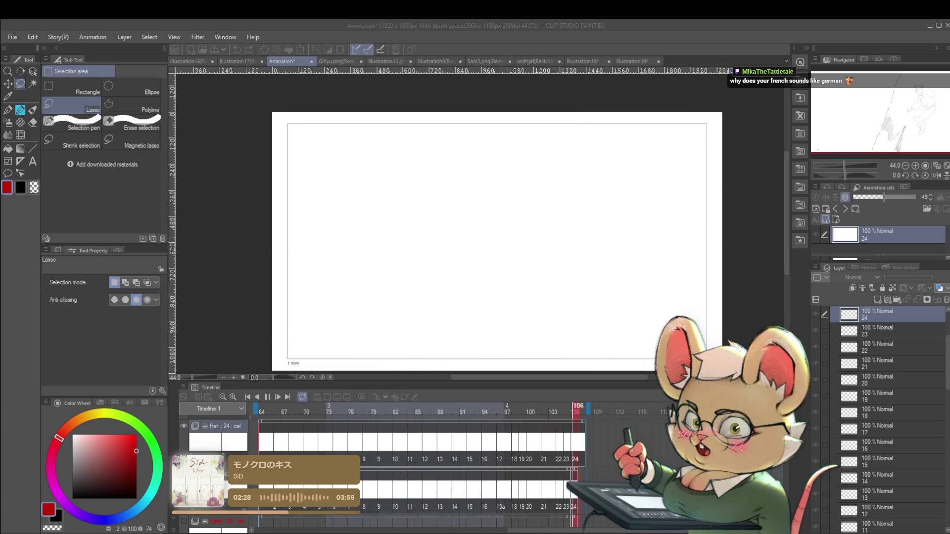
{"action": "left_click", "coordinate": [268, 397]}
{"action": "left_click_drag", "start_coordinate": [660, 281], "coordinate": [566, 284]}
{"action": "left_click", "coordinate": [268, 397]}
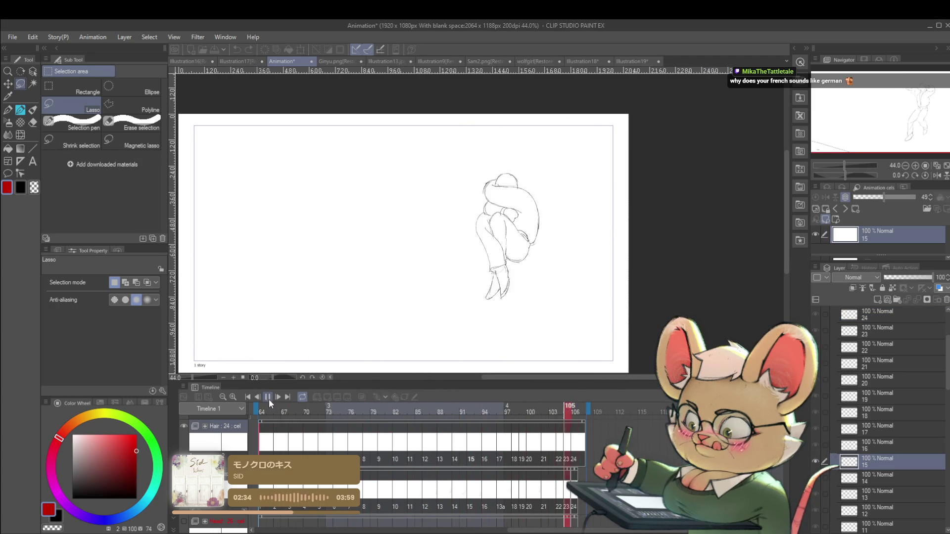
{"action": "left_click", "coordinate": [267, 397]}
{"action": "scroll", "coordinate": [546, 174], "scroll_direction": "up", "scroll_amount": 3}
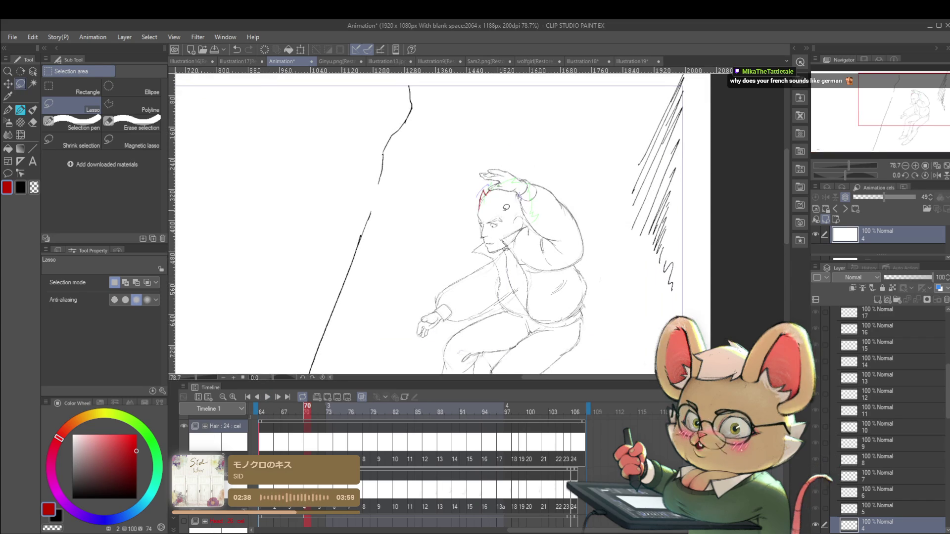
With the Pencil, step through cels 7–9 and draw a red hair spike on cel 10
{"action": "key", "text": "p"}
{"action": "left_click_drag", "start_coordinate": [512, 242], "coordinate": [487, 260]}
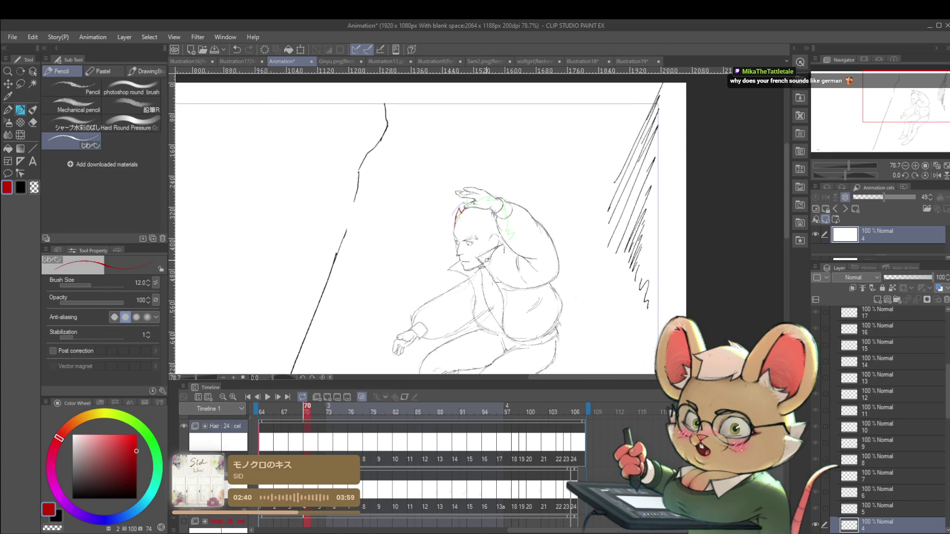
{"action": "key", "text": "Right"}
{"action": "key", "text": "Right"}
{"action": "key", "text": "Right"}
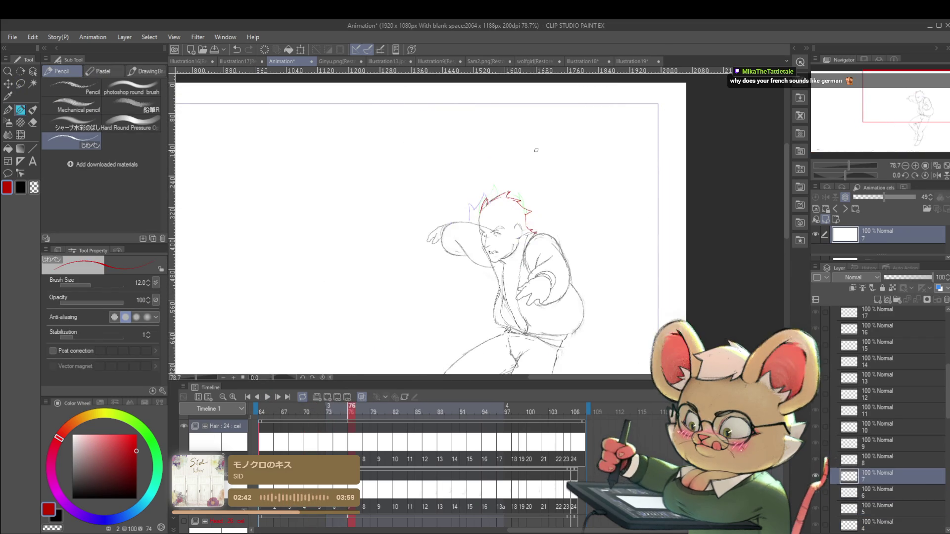
{"action": "key", "text": "Right"}
{"action": "key", "text": "Right"}
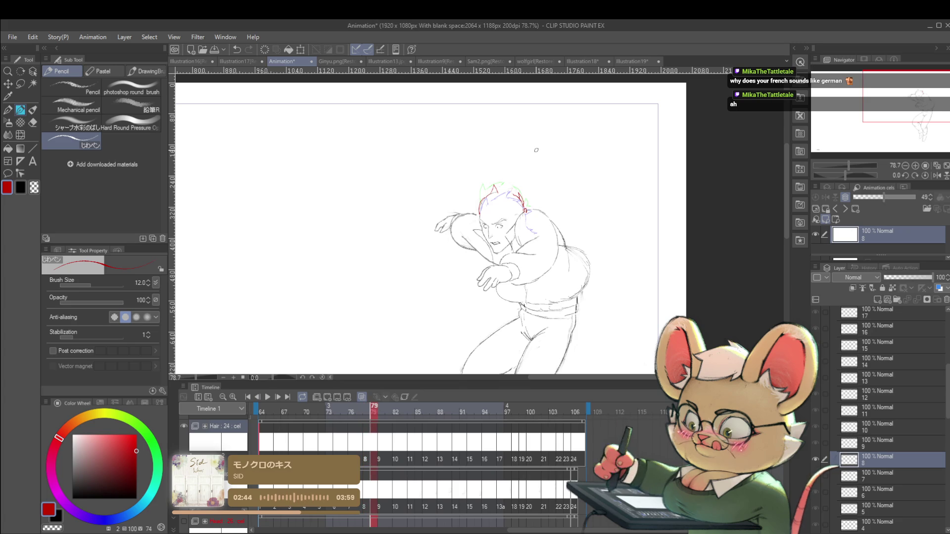
{"action": "key", "text": "Right"}
{"action": "key", "text": "Left"}
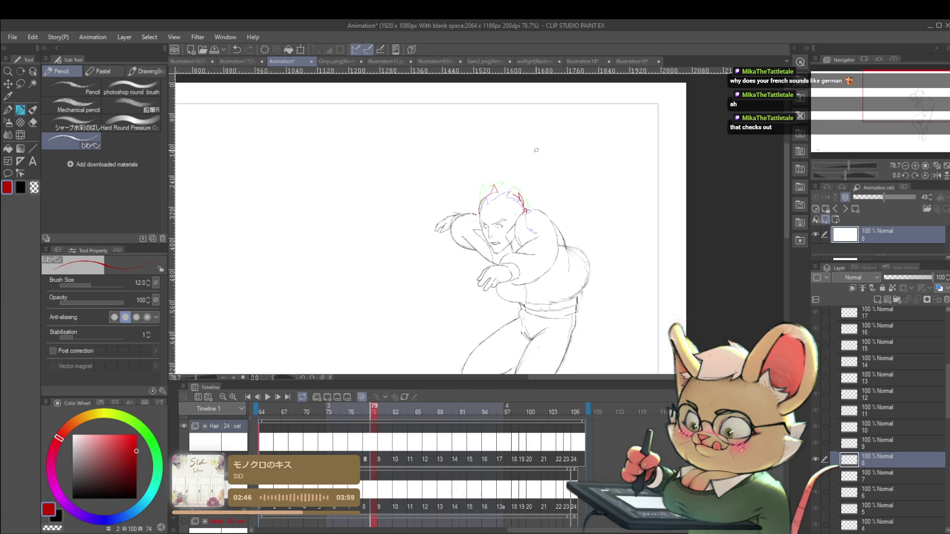
{"action": "key", "text": "Right"}
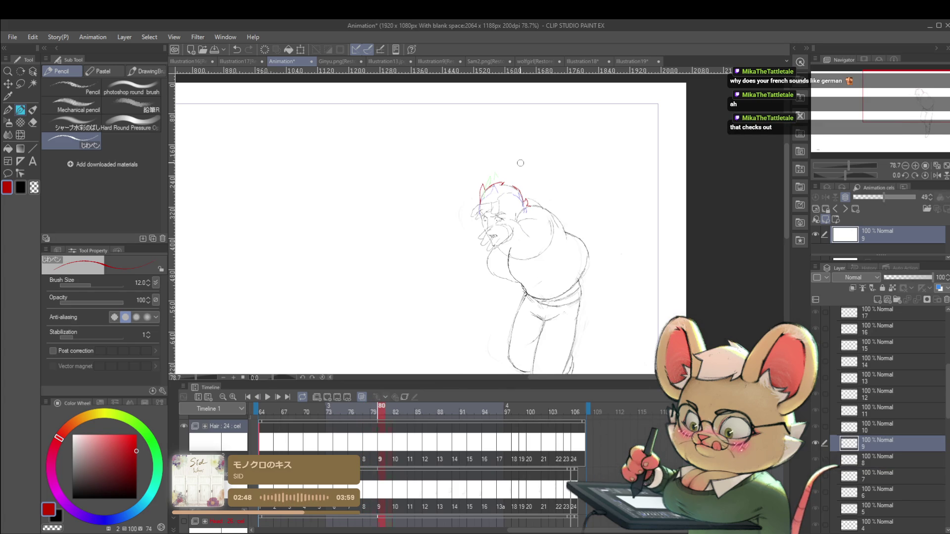
{"action": "key", "text": "Right"}
{"action": "key", "text": "Right"}
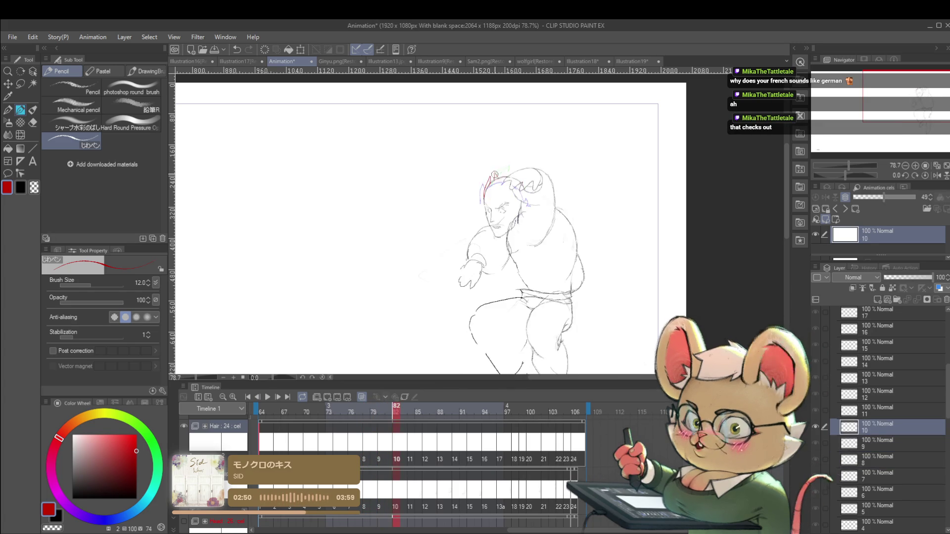
{"action": "scroll", "coordinate": [507, 173], "scroll_direction": "up", "scroll_amount": 5}
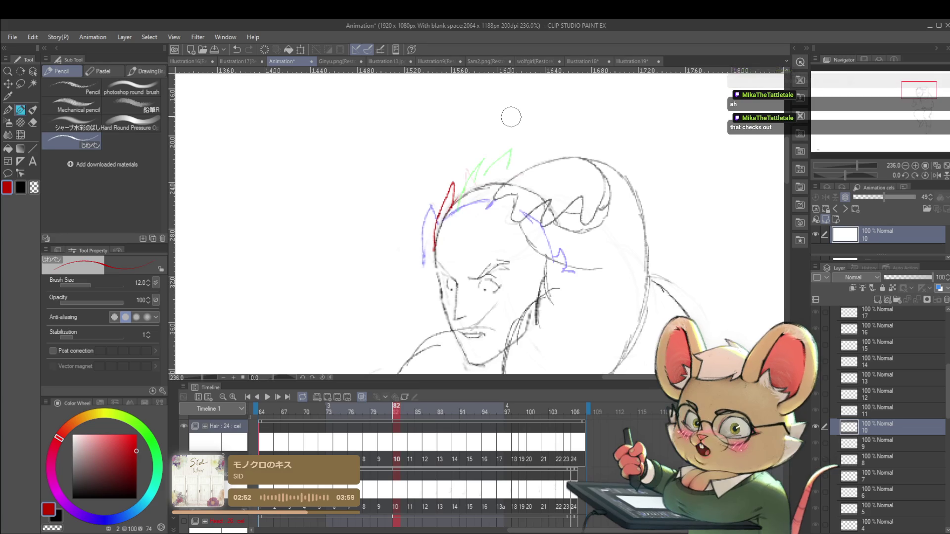
{"action": "mouse_move", "coordinate": [454, 198]}
{"action": "left_mouse_down"}
{"action": "mouse_move", "coordinate": [471, 174]}
{"action": "mouse_move", "coordinate": [478, 190]}
{"action": "left_mouse_up"}
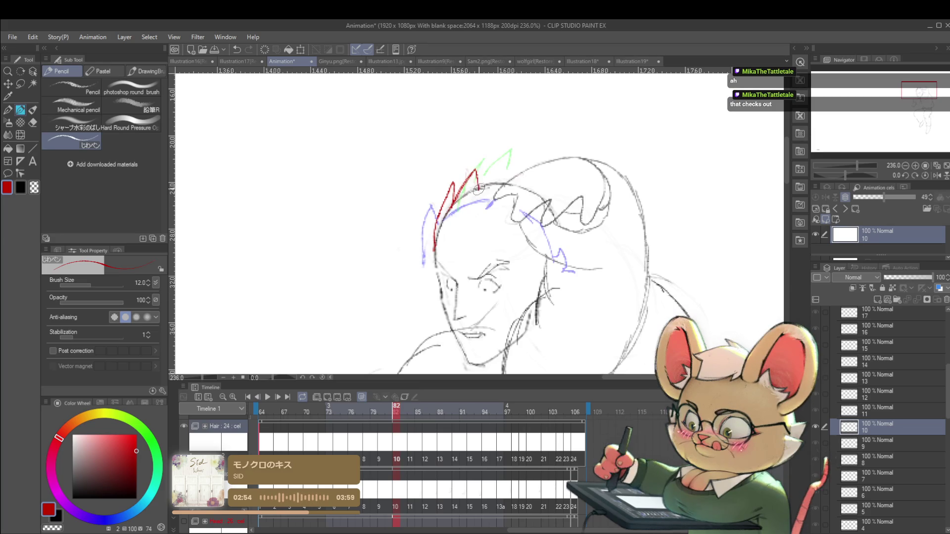
Draw a red hair spike line on cel 11, comparing with the previous cel and undoing the strokes
{"action": "key", "text": "Left"}
{"action": "key", "text": "Right"}
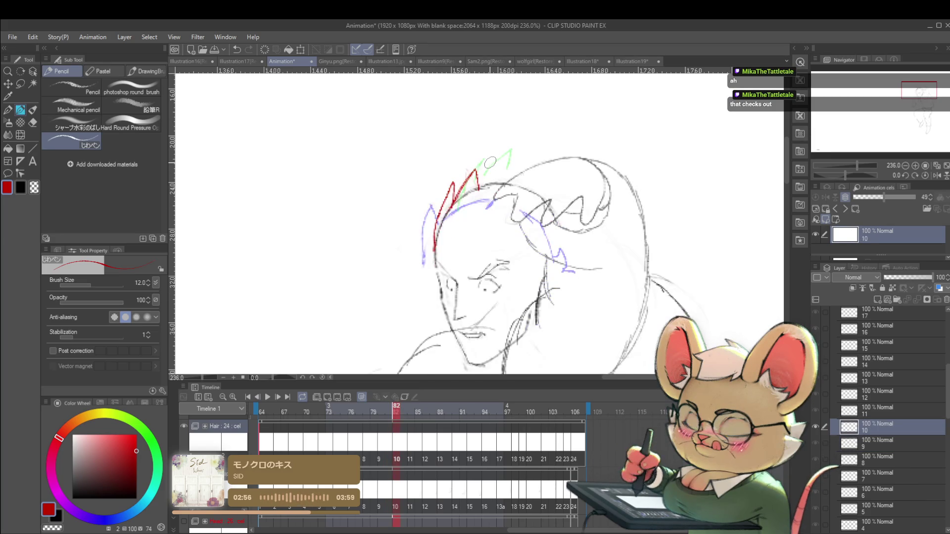
{"action": "key", "text": "Right"}
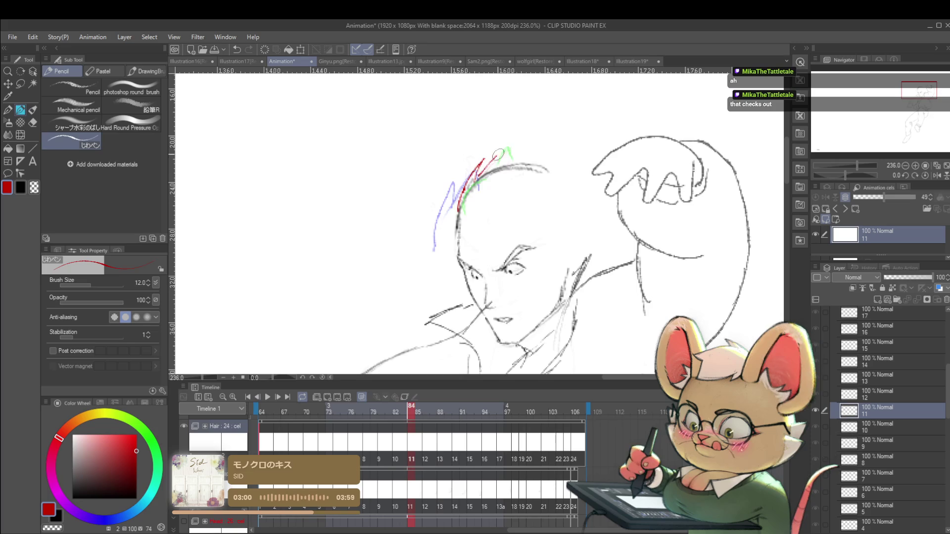
{"action": "left_click_drag", "start_coordinate": [507, 165], "coordinate": [506, 146]}
{"action": "key", "text": "Left"}
{"action": "key", "text": "Right"}
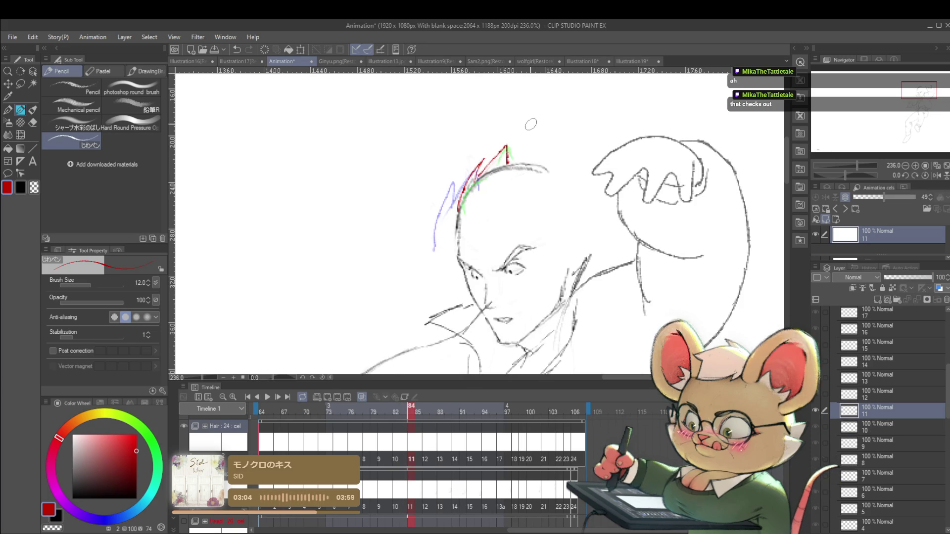
{"action": "key", "text": "ctrl+z"}
{"action": "key", "text": "ctrl+z"}
{"action": "key", "text": "ctrl+z"}
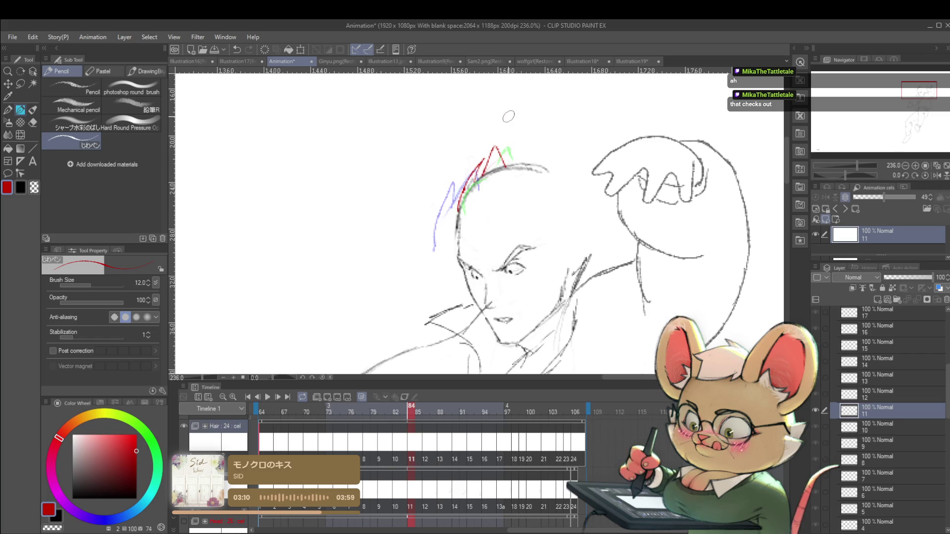
On cel 12, undo the stray tip stroke and redraw a red hair spike extending down-right
{"action": "key", "text": "Right"}
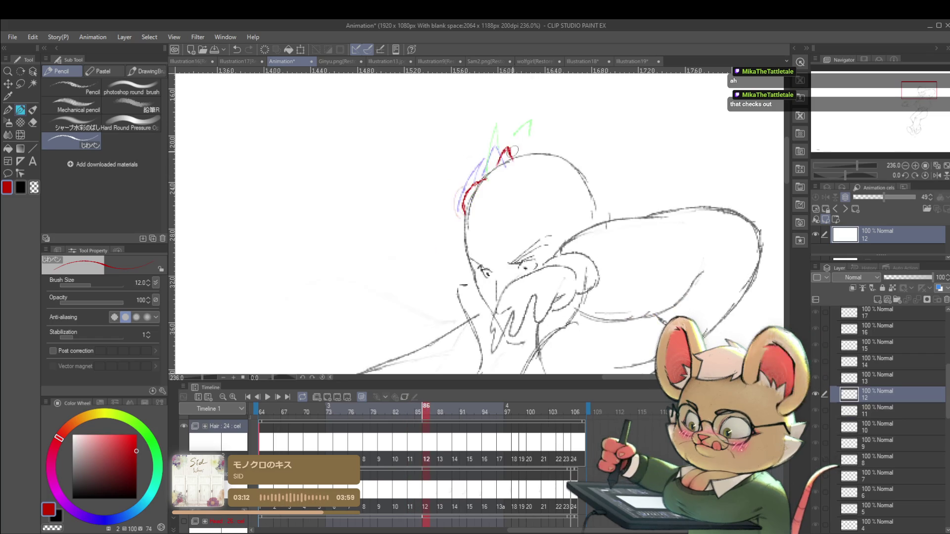
{"action": "key", "text": "ctrl+z"}
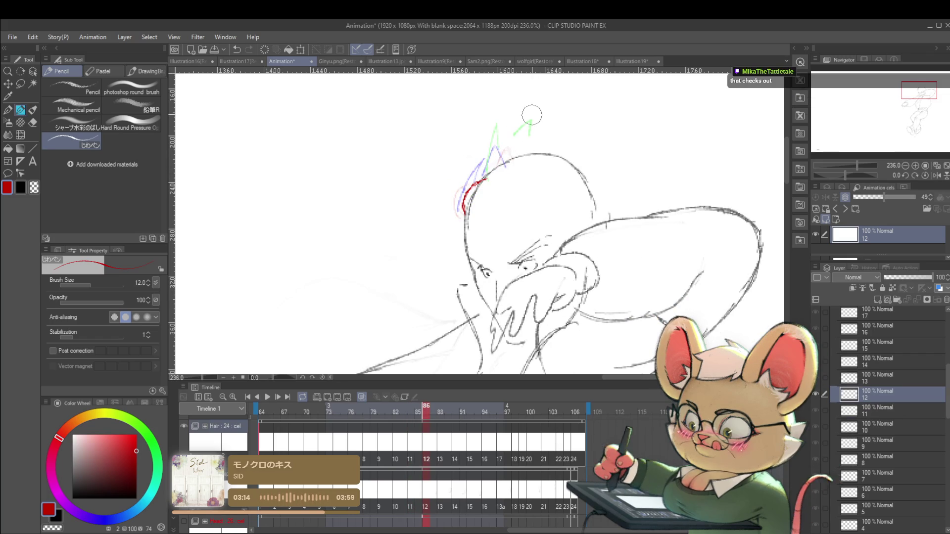
{"action": "left_click_drag", "start_coordinate": [499, 165], "coordinate": [515, 157]}
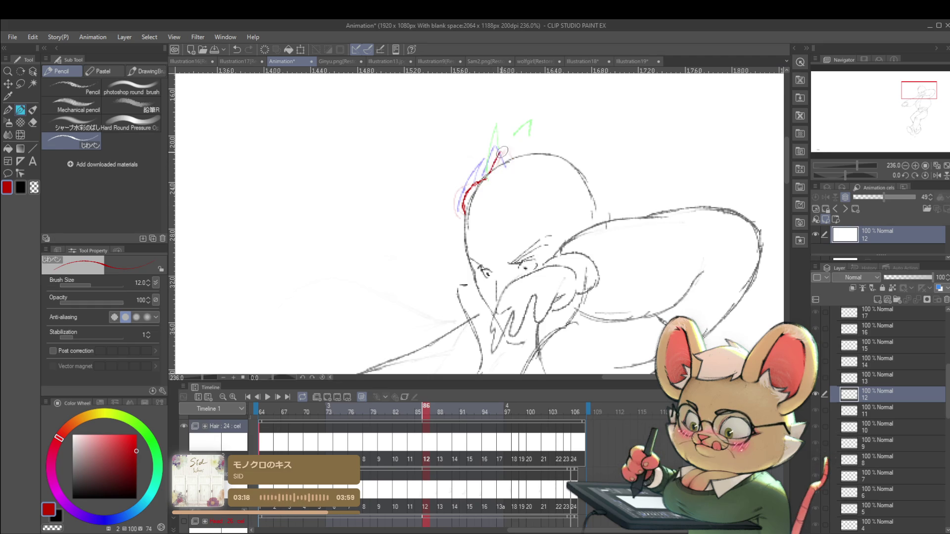
{"action": "left_click_drag", "start_coordinate": [504, 148], "coordinate": [513, 159]}
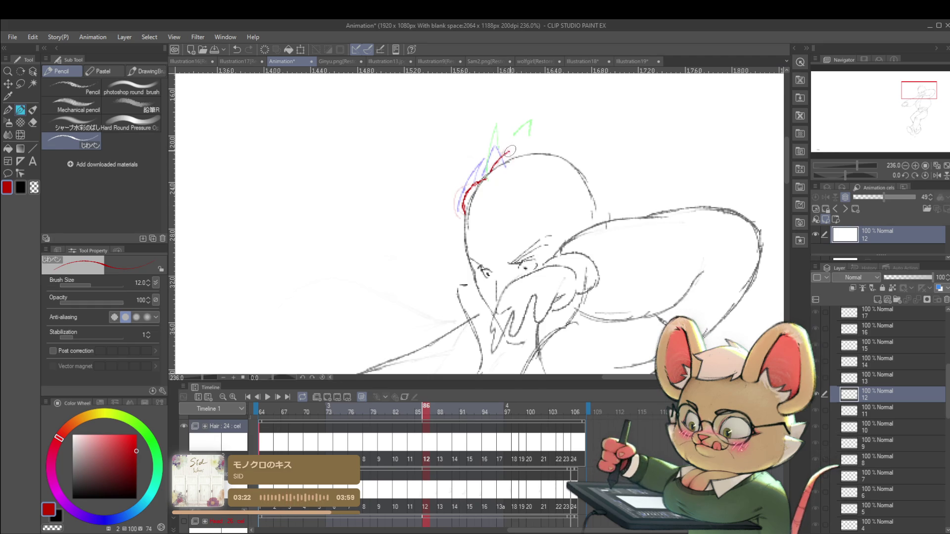
{"action": "scroll", "coordinate": [529, 149], "scroll_direction": "down", "scroll_amount": 5}
{"action": "scroll", "coordinate": [531, 119], "scroll_direction": "up", "scroll_amount": 5}
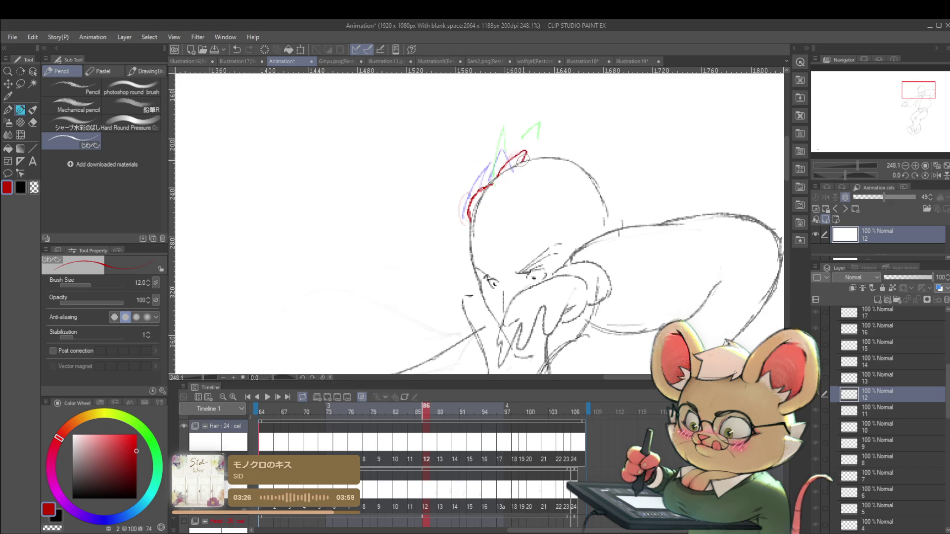
{"action": "scroll", "coordinate": [526, 149], "scroll_direction": "down", "scroll_amount": 5}
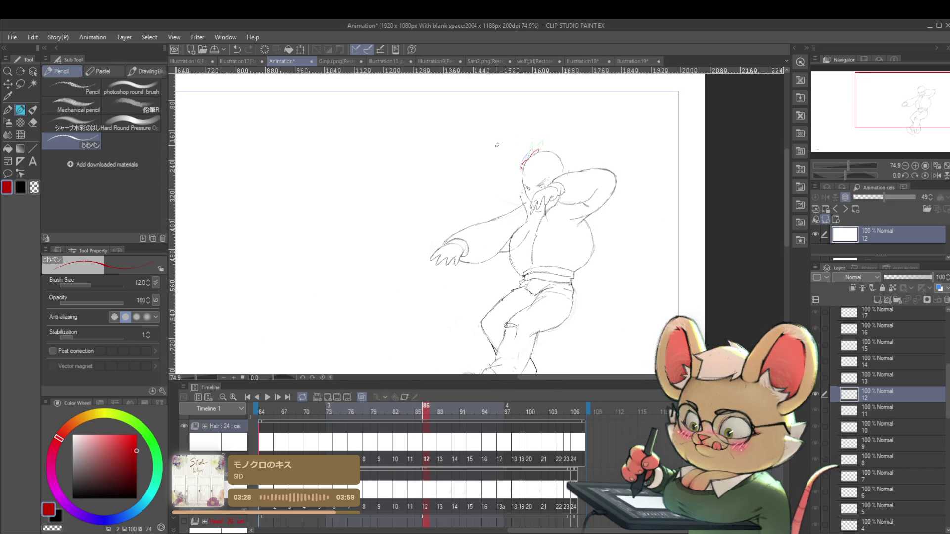
Advance past cel 13 and draw a red hair spike with a continuing line on cel 14
{"action": "key", "text": "Right"}
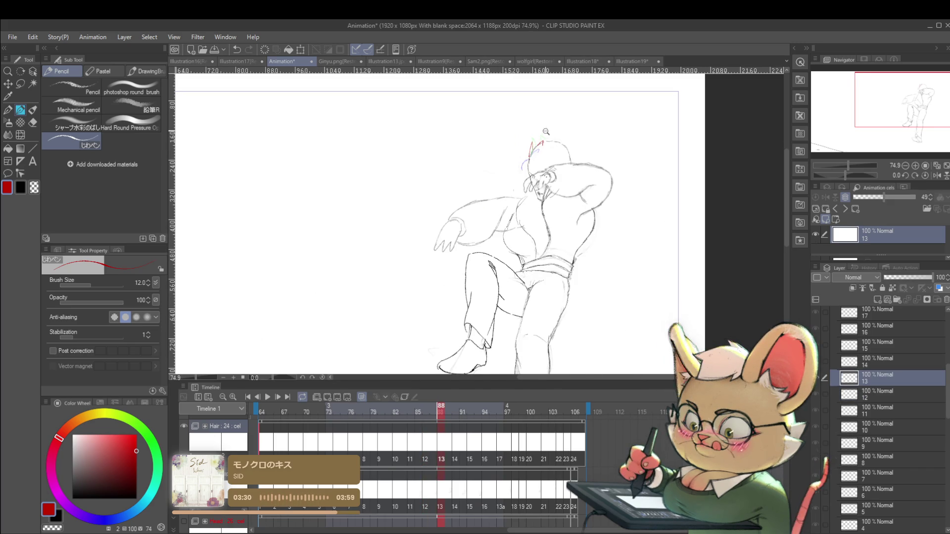
{"action": "scroll", "coordinate": [537, 139], "scroll_direction": "up", "scroll_amount": 6}
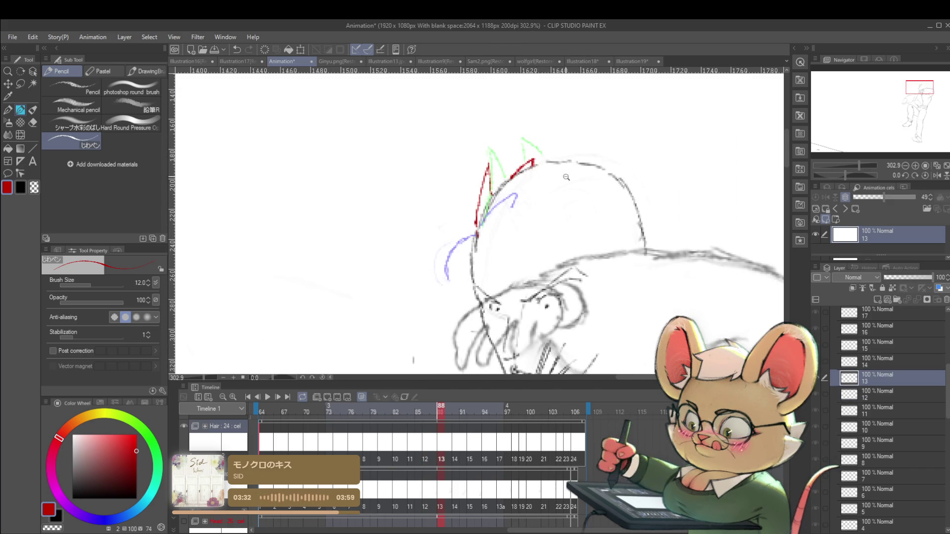
{"action": "scroll", "coordinate": [565, 173], "scroll_direction": "down", "scroll_amount": 6}
{"action": "key", "text": "Right"}
{"action": "key", "text": "Right"}
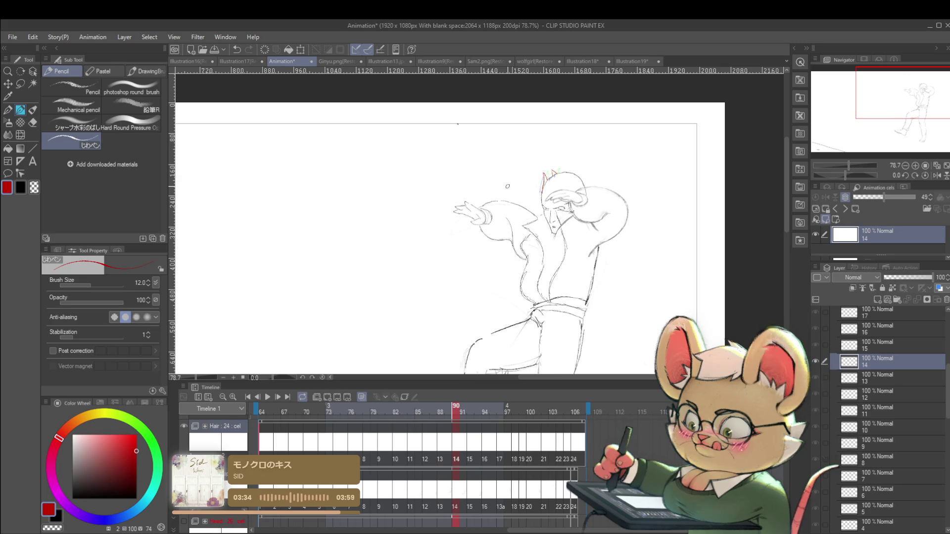
{"action": "scroll", "coordinate": [507, 186], "scroll_direction": "up", "scroll_amount": 4}
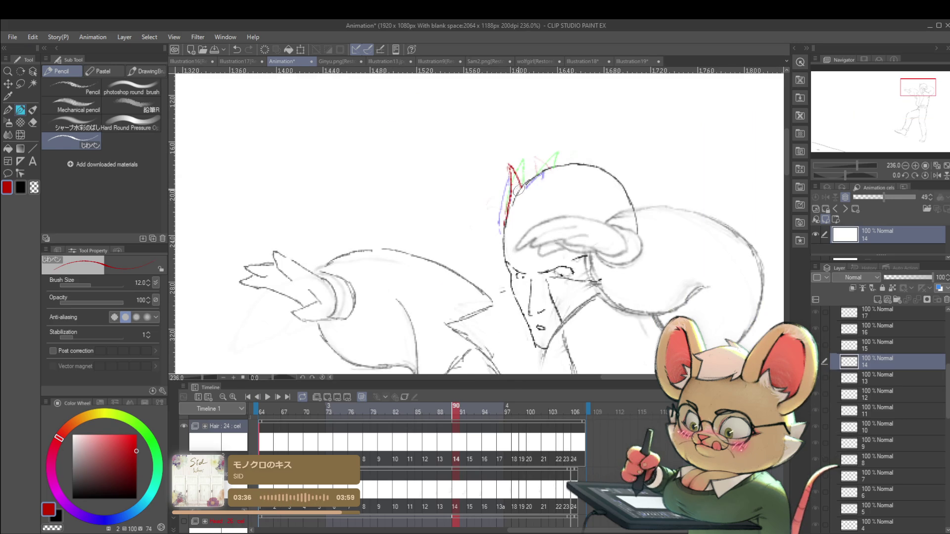
{"action": "left_click_drag", "start_coordinate": [525, 184], "coordinate": [534, 158]}
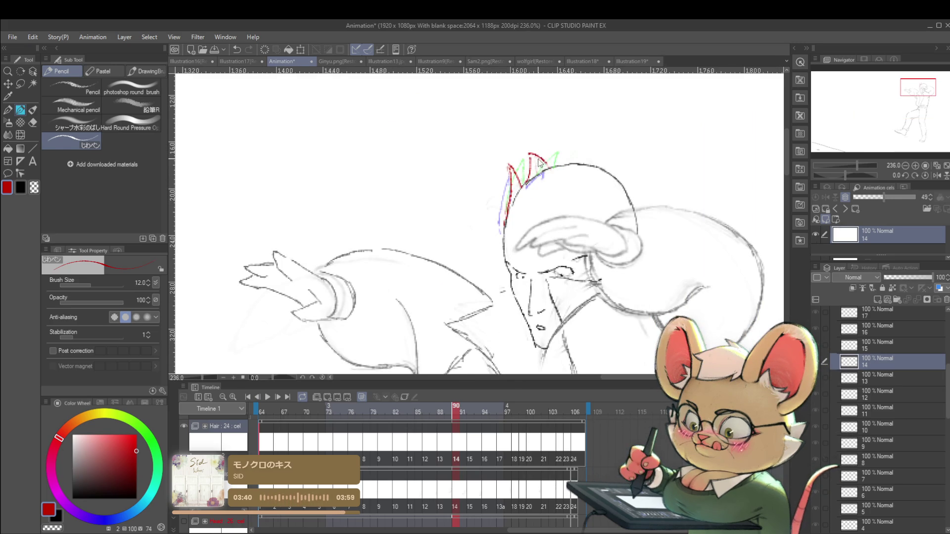
{"action": "left_click_drag", "start_coordinate": [529, 157], "coordinate": [549, 167]}
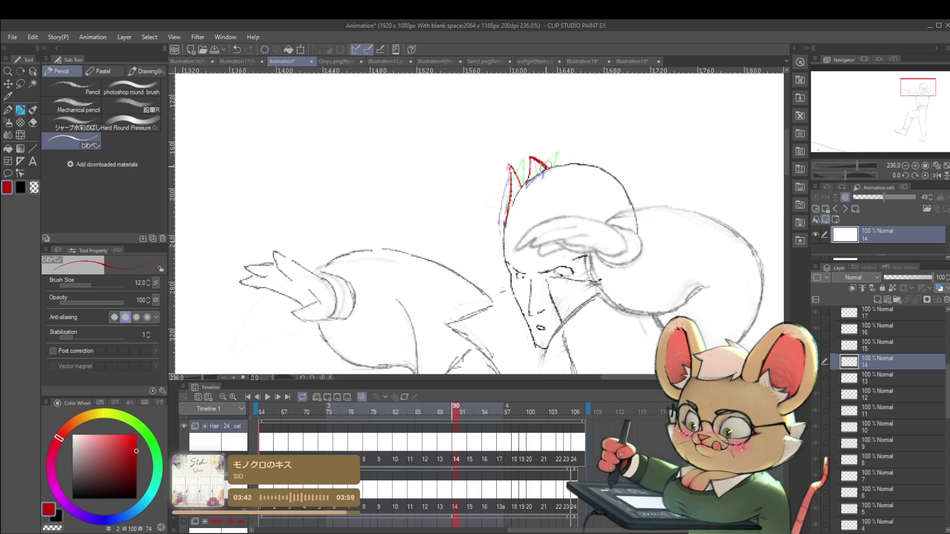
{"action": "scroll", "coordinate": [548, 165], "scroll_direction": "down", "scroll_amount": 8}
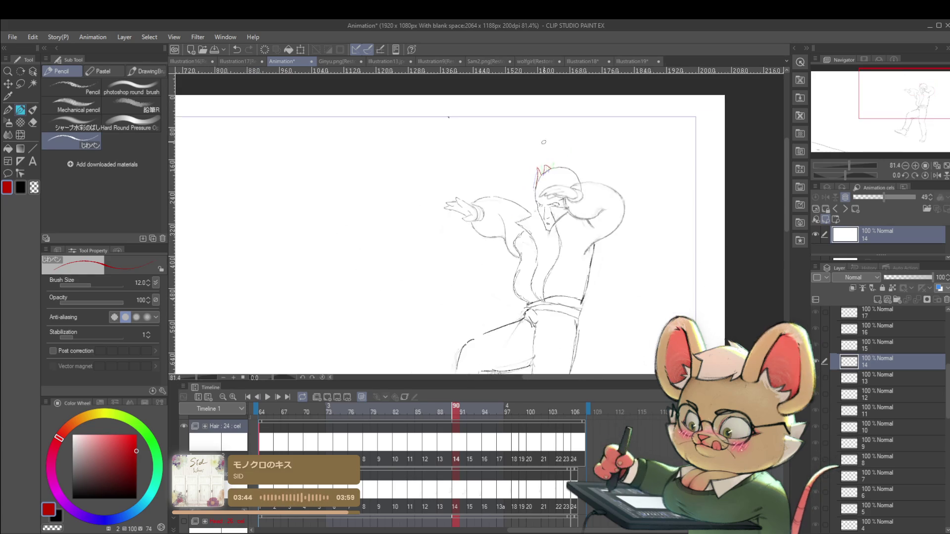
Play the animation with the view mirrored, stopping on cel 10 at frame 82
{"action": "left_click", "coordinate": [267, 398]}
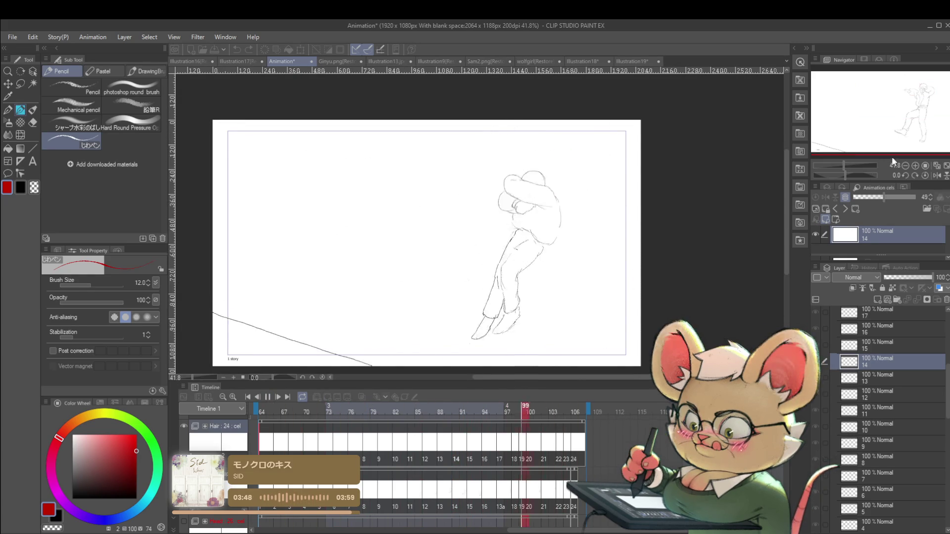
{"action": "left_click", "coordinate": [937, 175]}
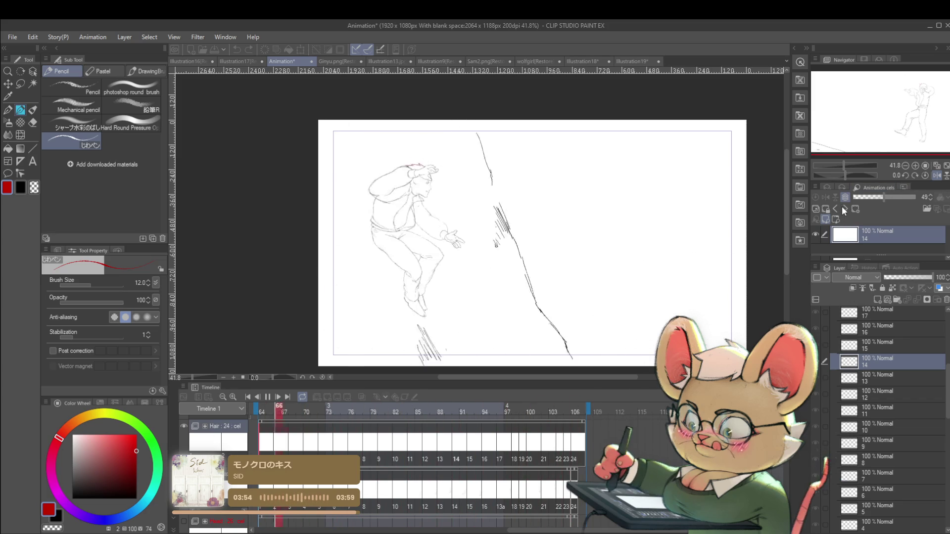
{"action": "left_click", "coordinate": [268, 397]}
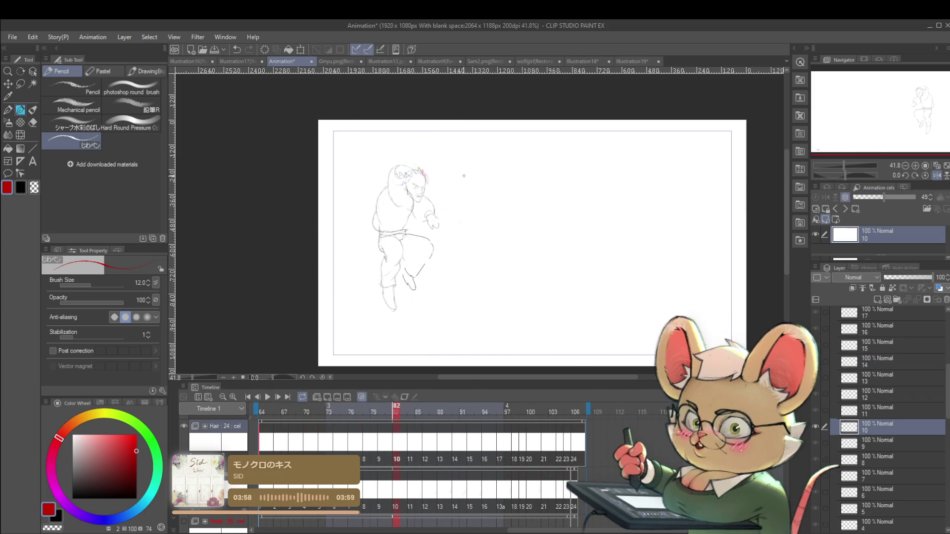
{"action": "scroll", "coordinate": [455, 178], "scroll_direction": "up", "scroll_amount": 5}
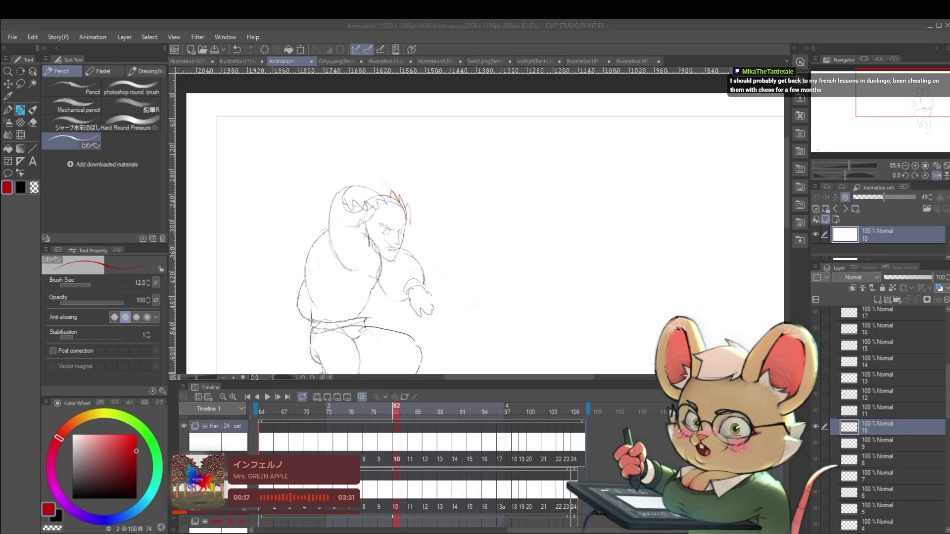
Unflip and recentre the view, then draw a red line along the hair spike on cel 15
{"action": "left_click", "coordinate": [931, 176]}
{"action": "left_click_drag", "start_coordinate": [681, 191], "coordinate": [637, 232]}
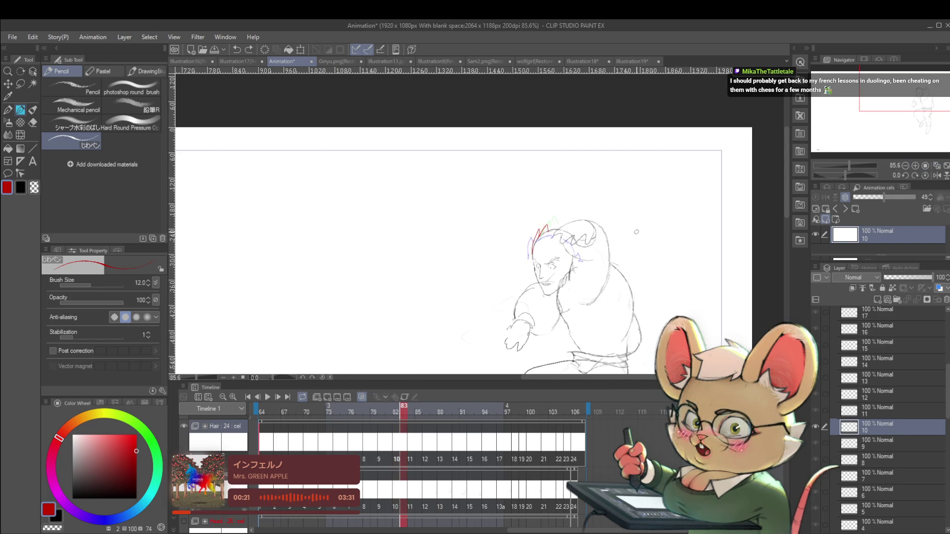
{"action": "key", "text": "ctrl+Right"}
{"action": "key", "text": "ctrl+Right"}
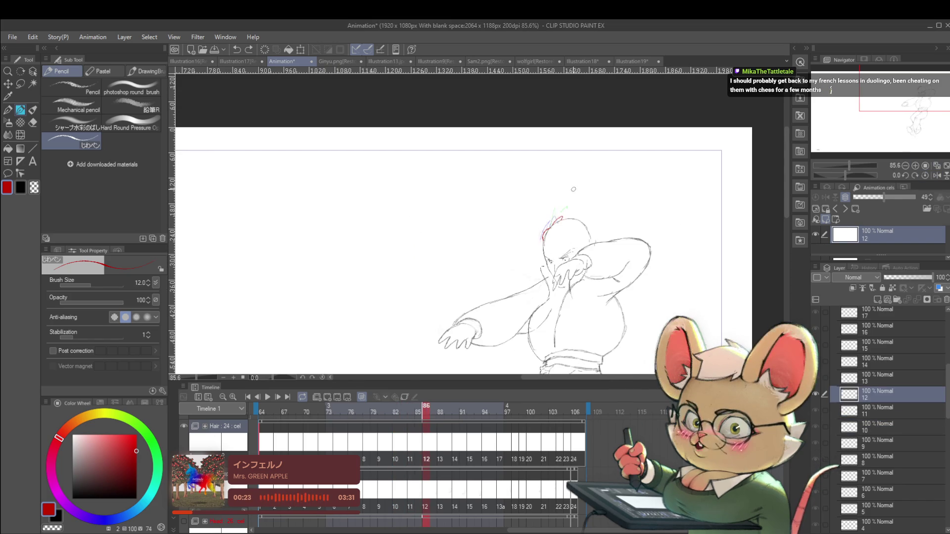
{"action": "key", "text": "ctrl+Right"}
{"action": "scroll", "coordinate": [569, 202], "scroll_direction": "up", "scroll_amount": 4}
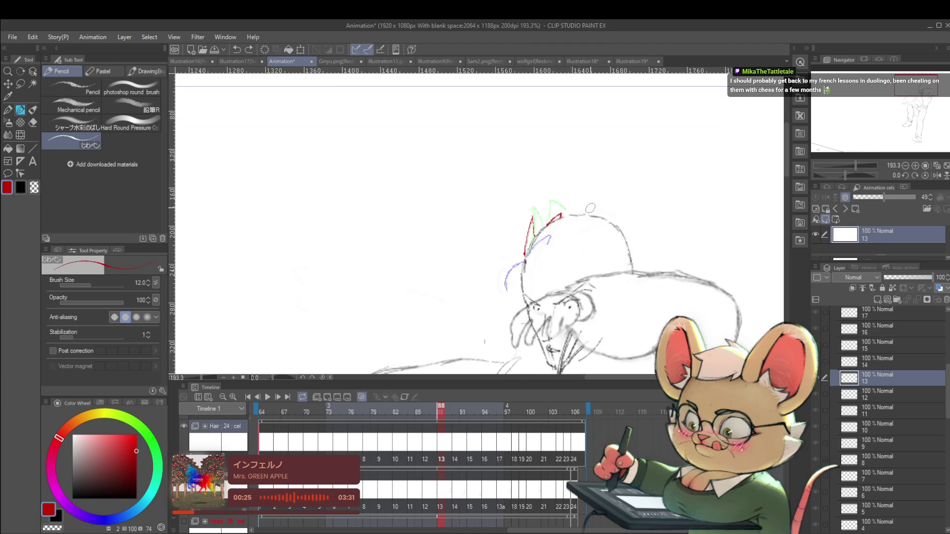
{"action": "key", "text": "ctrl+Right"}
{"action": "key", "text": "ctrl+Right"}
{"action": "key", "text": "ctrl+Right"}
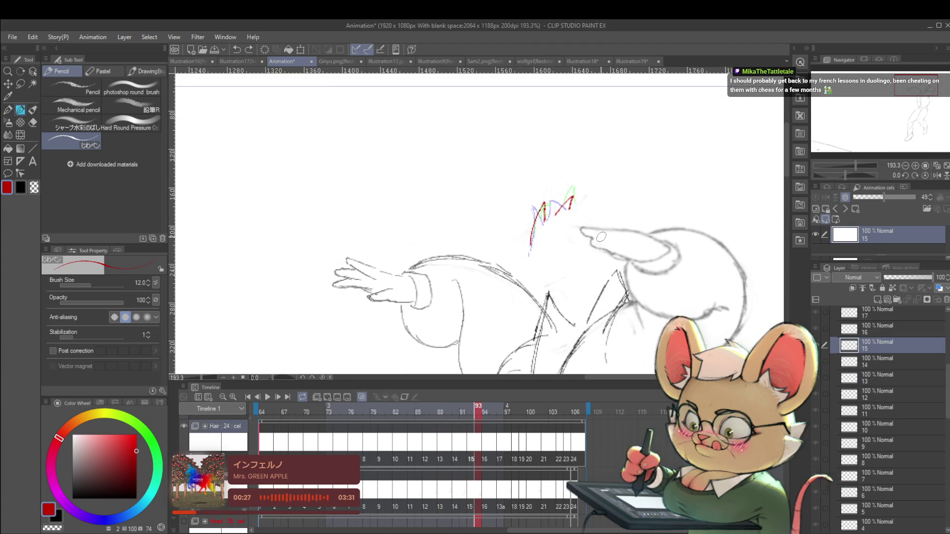
{"action": "mouse_move", "coordinate": [544, 220]}
{"action": "left_mouse_down"}
{"action": "mouse_move", "coordinate": [566, 201]}
{"action": "mouse_move", "coordinate": [575, 208]}
{"action": "left_mouse_up"}
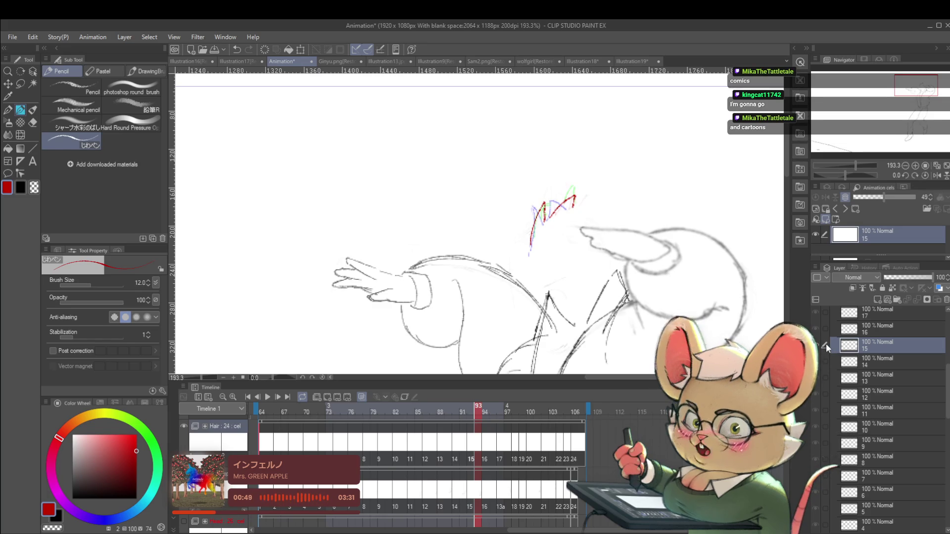
Compare neighbouring frames, undo the stray ear stroke, and redraw the red ear line on cel 16
{"action": "key", "text": "Right"}
{"action": "key", "text": "Left"}
{"action": "key", "text": "Right"}
{"action": "key", "text": "ctrl+z"}
{"action": "mouse_move", "coordinate": [545, 213]}
{"action": "left_mouse_down"}
{"action": "mouse_move", "coordinate": [560, 193]}
{"action": "mouse_move", "coordinate": [572, 197]}
{"action": "left_mouse_up"}
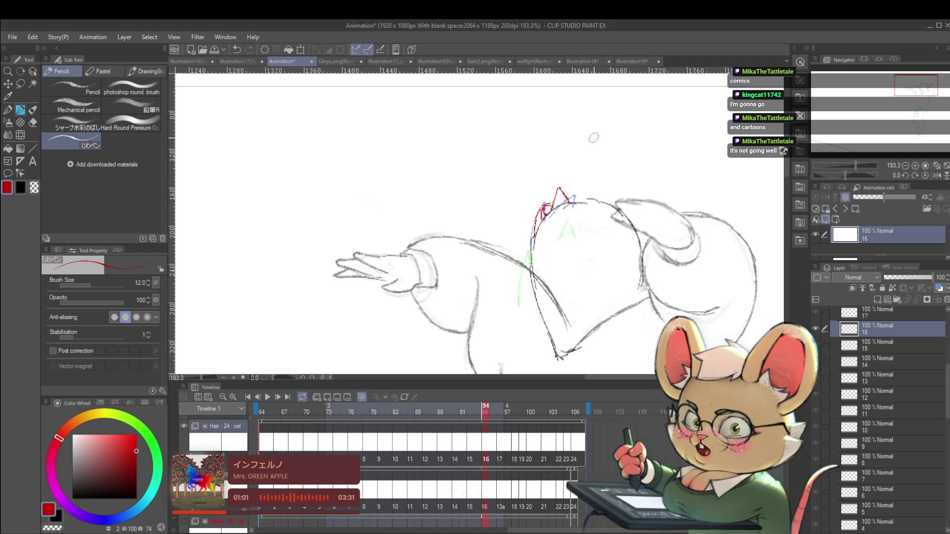
On cel 17, compare with cel 16 and redo the short red line at the head top
{"action": "key", "text": "period"}
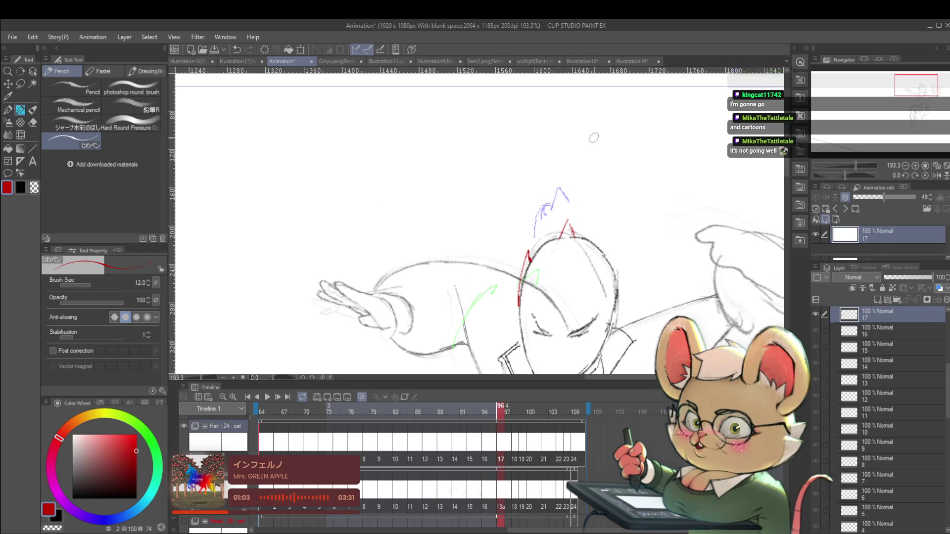
{"action": "key", "text": "comma"}
{"action": "key", "text": "period"}
{"action": "key", "text": "comma"}
{"action": "key", "text": "period"}
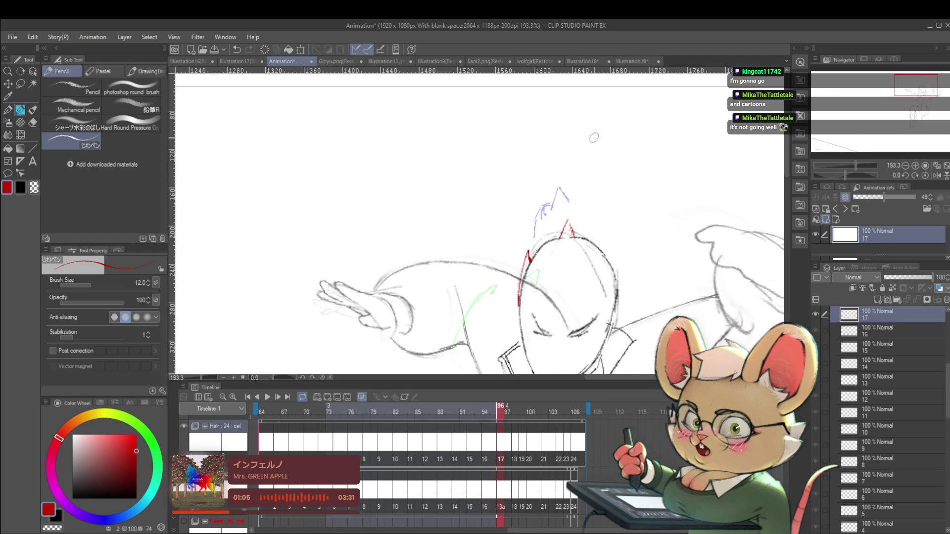
{"action": "key", "text": "ctrl+z"}
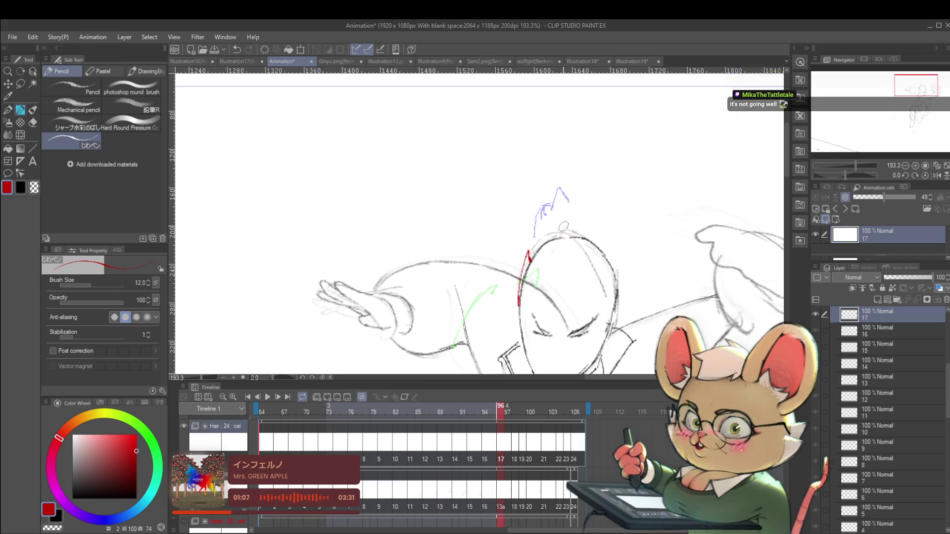
{"action": "left_click_drag", "start_coordinate": [555, 237], "coordinate": [563, 218]}
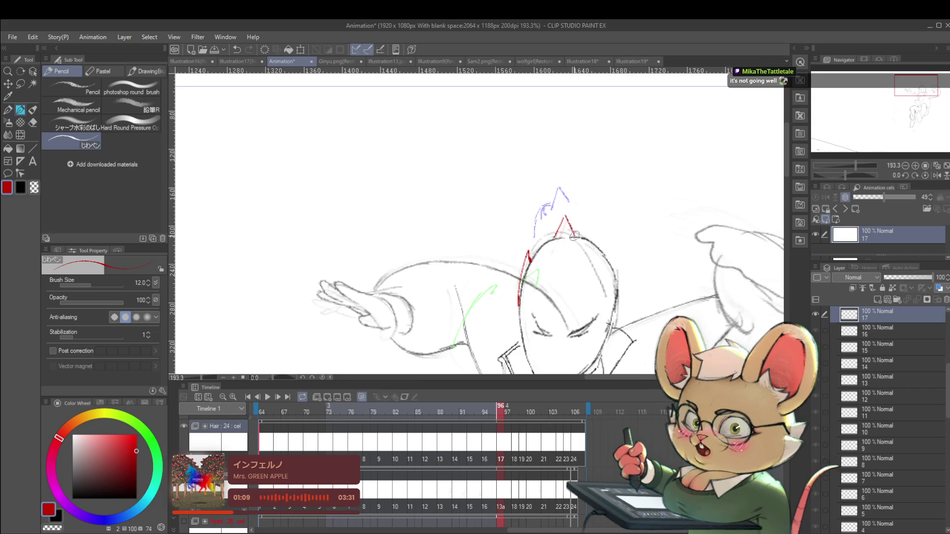
{"action": "key", "text": "ctrl+z"}
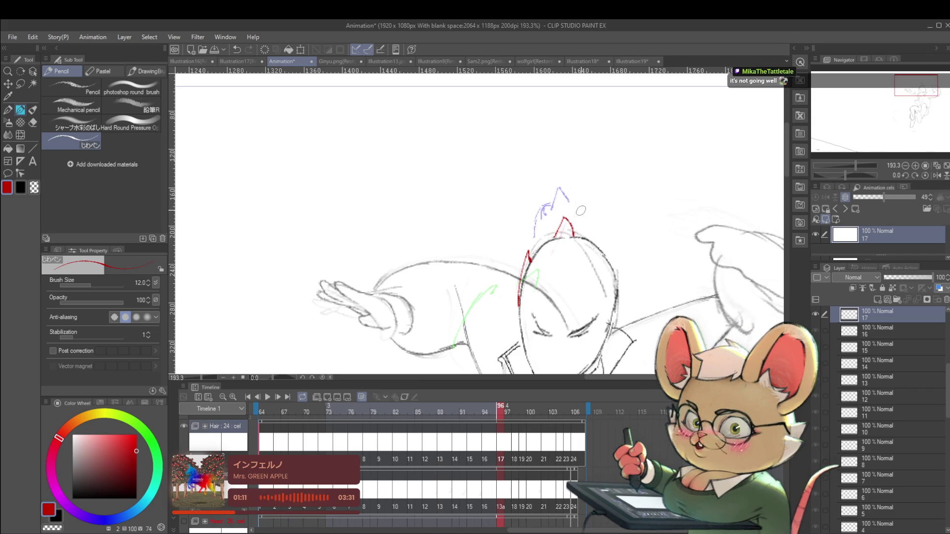
{"action": "scroll", "coordinate": [580, 214], "scroll_direction": "down", "scroll_amount": 3}
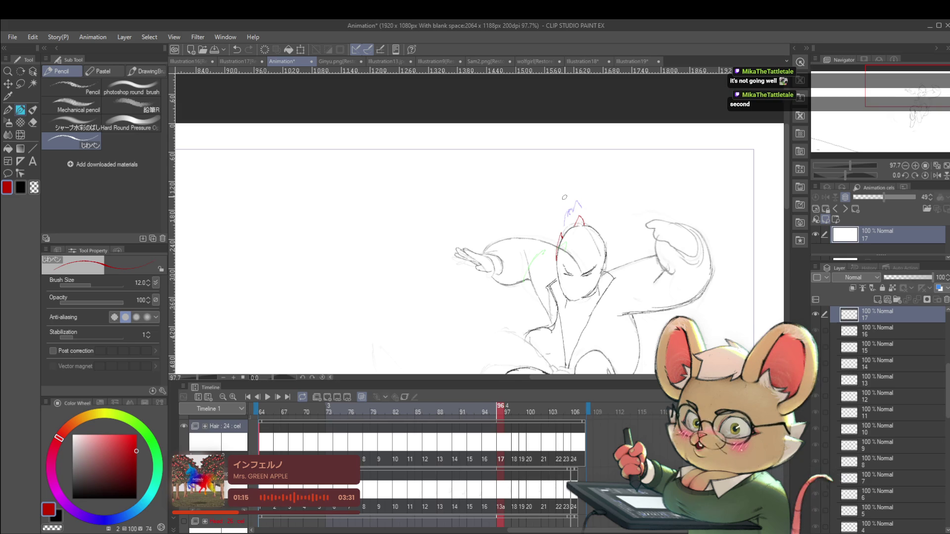
Draw and then undo a red hair line from the head outline on cel 18
{"action": "key", "text": "Right"}
{"action": "key", "text": "Left"}
{"action": "key", "text": "Right"}
{"action": "scroll", "coordinate": [548, 238], "scroll_direction": "up", "scroll_amount": 4}
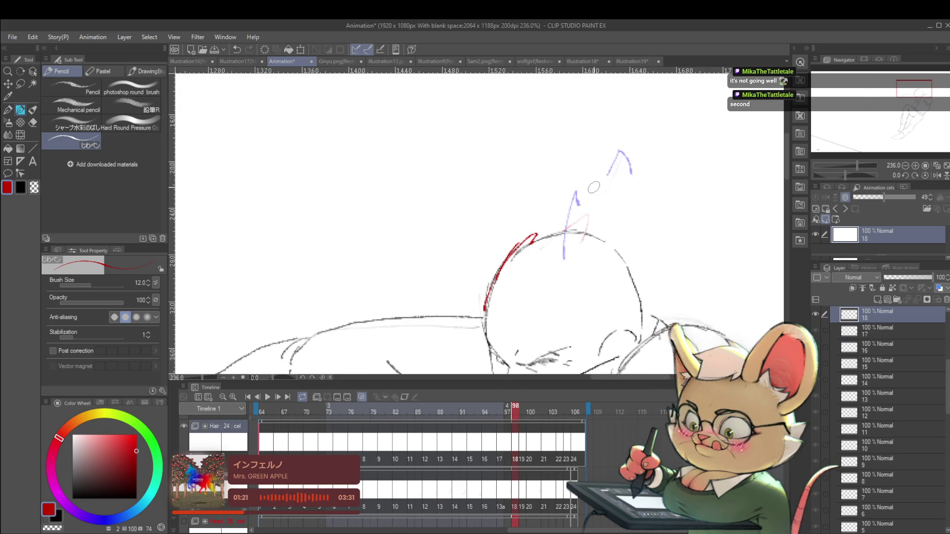
{"action": "mouse_move", "coordinate": [563, 232]}
{"action": "left_mouse_down"}
{"action": "mouse_move", "coordinate": [592, 210]}
{"action": "mouse_move", "coordinate": [589, 232]}
{"action": "left_mouse_up"}
{"action": "key", "text": "ctrl+z"}
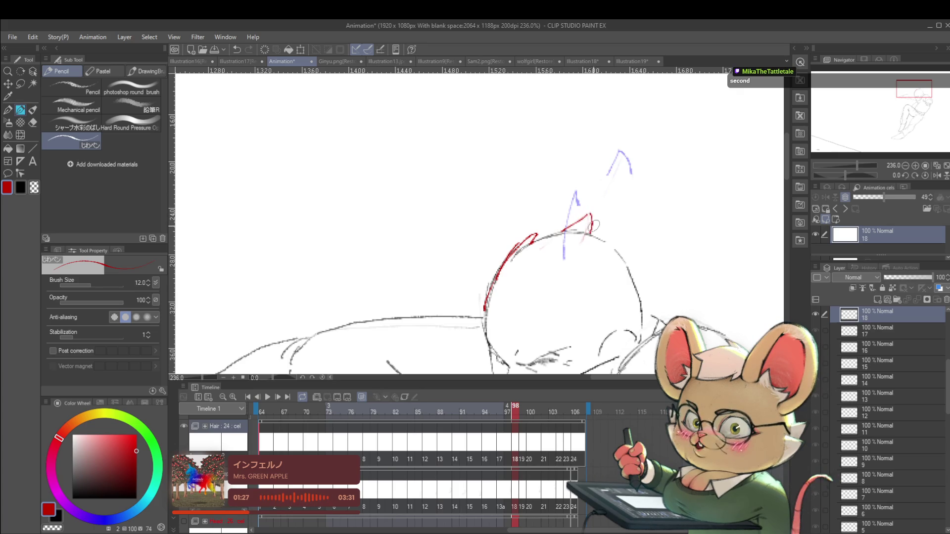
{"action": "scroll", "coordinate": [592, 228], "scroll_direction": "down", "scroll_amount": 5}
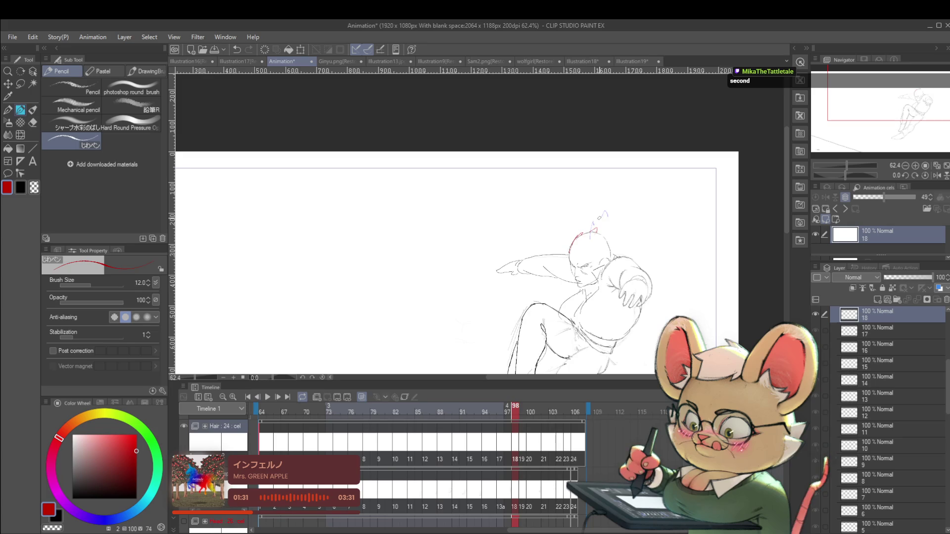
Extend the red line along the head top on cel 19, then move to cel 20
{"action": "key", "text": "Right"}
{"action": "scroll", "coordinate": [592, 215], "scroll_direction": "up", "scroll_amount": 4}
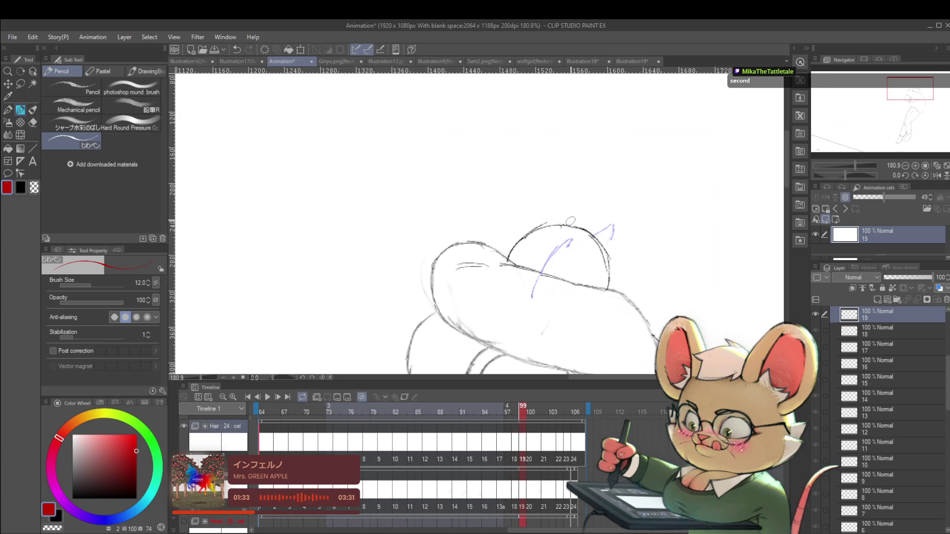
{"action": "left_click_drag", "start_coordinate": [594, 232], "coordinate": [607, 244]}
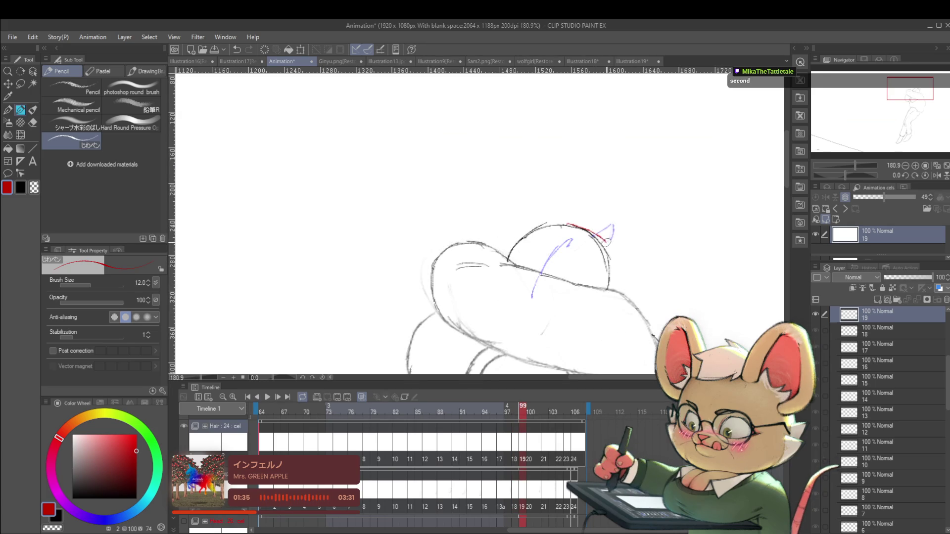
{"action": "key", "text": "Right"}
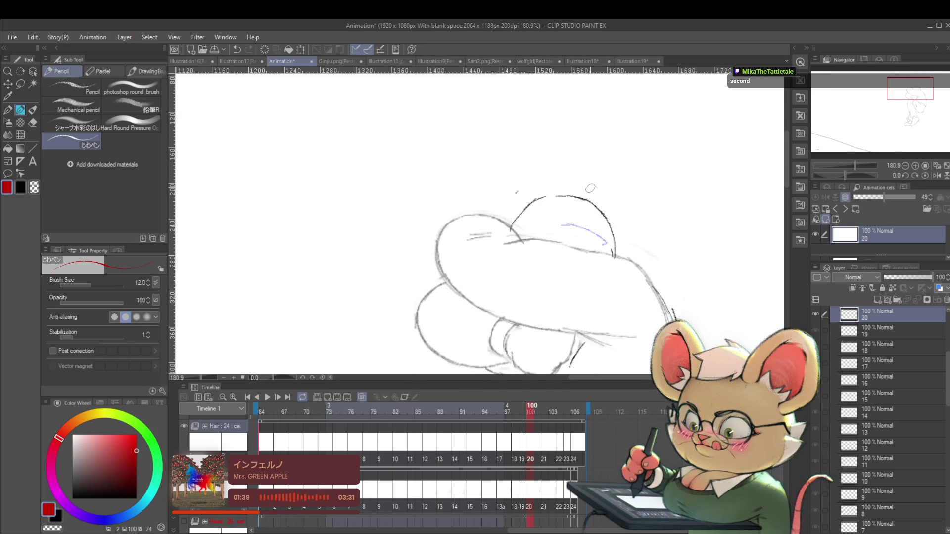
{"action": "scroll", "coordinate": [609, 198], "scroll_direction": "down", "scroll_amount": 4}
{"action": "scroll", "coordinate": [598, 208], "scroll_direction": "up", "scroll_amount": 3}
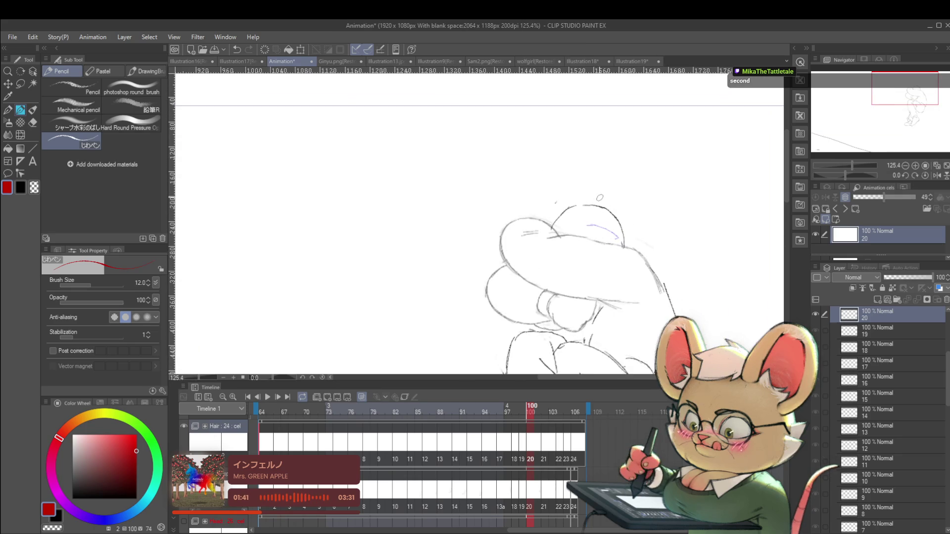
{"action": "scroll", "coordinate": [632, 214], "scroll_direction": "down", "scroll_amount": 3}
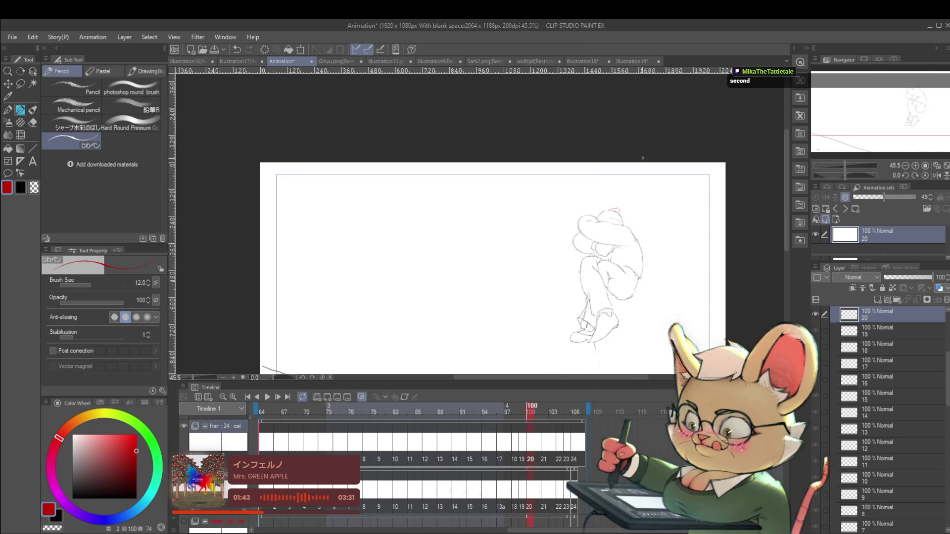
Add a short red mark atop the head on cel 21 and play the animation back
{"action": "key", "text": "Right"}
{"action": "key", "text": "Right"}
{"action": "left_click_drag", "start_coordinate": [618, 191], "coordinate": [627, 190]}
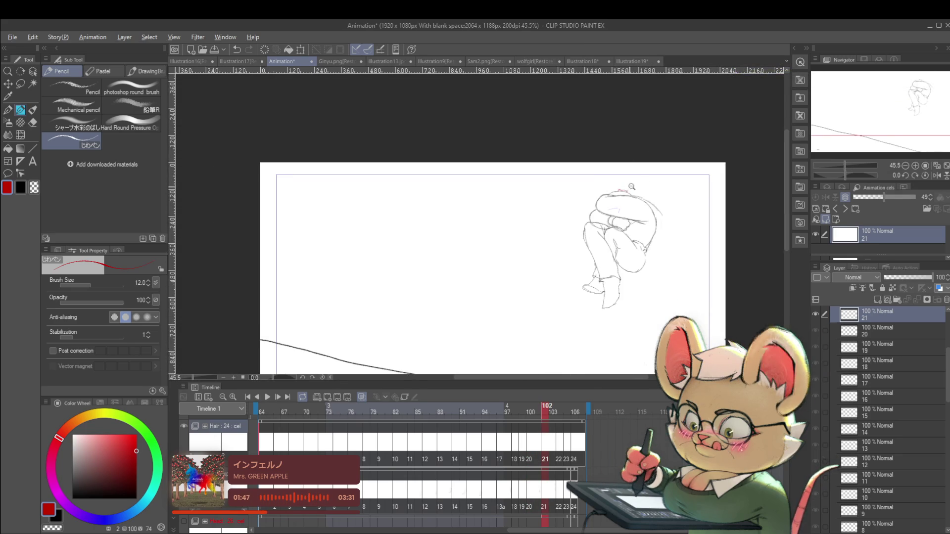
{"action": "scroll", "coordinate": [633, 193], "scroll_direction": "up", "scroll_amount": 3}
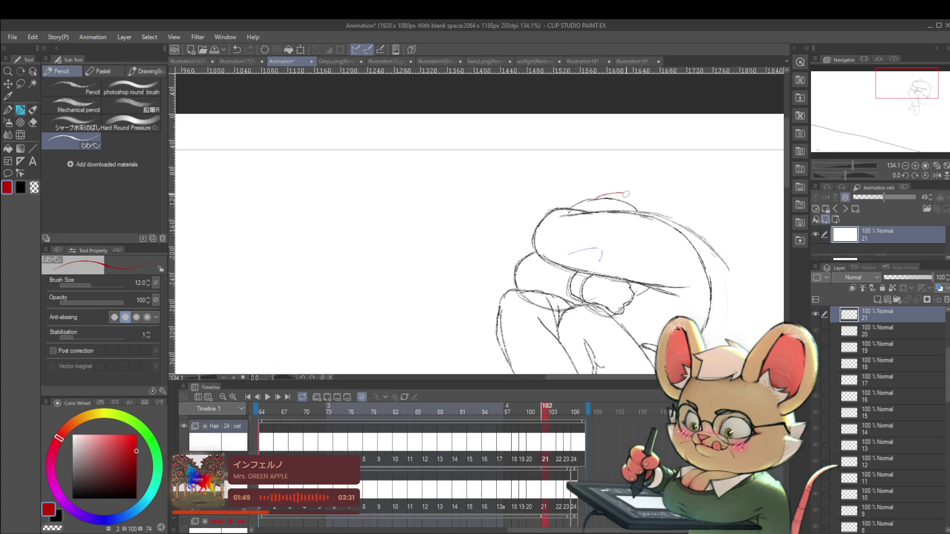
{"action": "scroll", "coordinate": [631, 198], "scroll_direction": "down", "scroll_amount": 5}
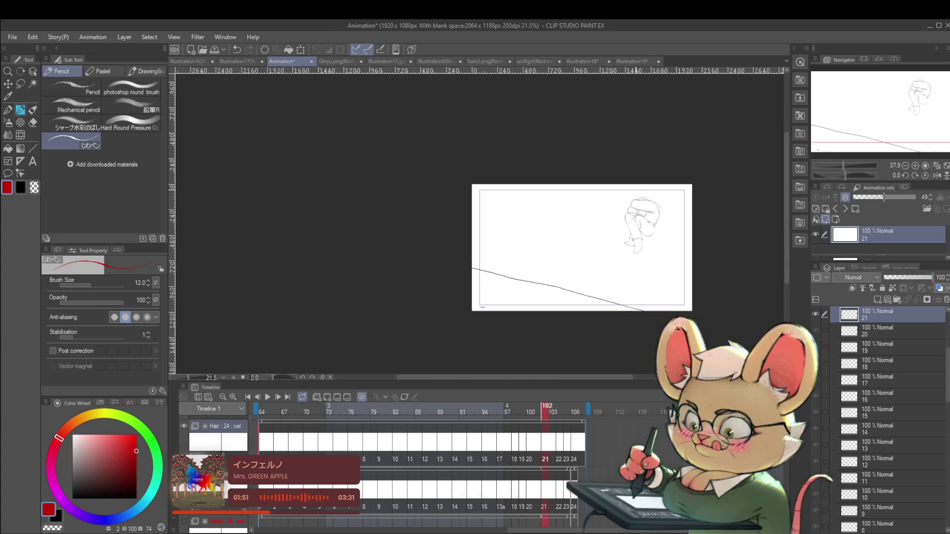
{"action": "left_click", "coordinate": [268, 397]}
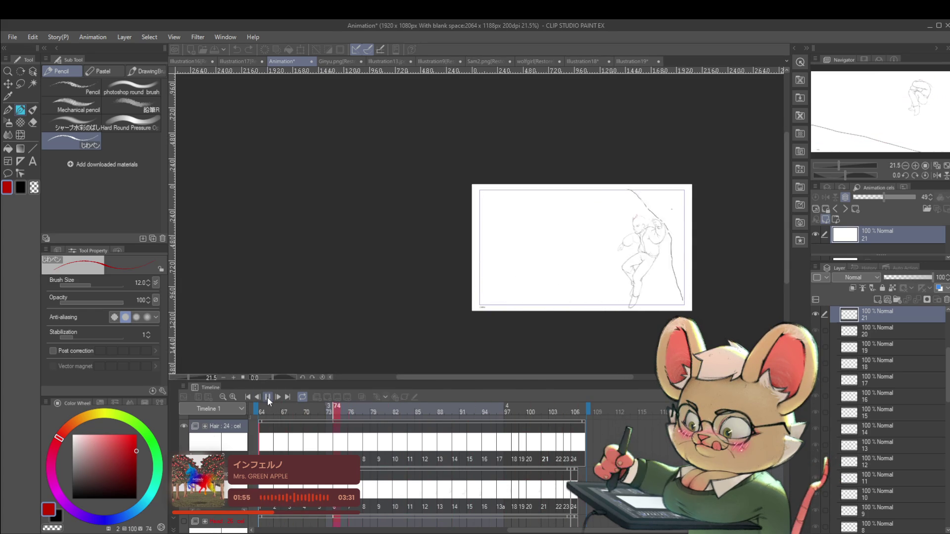
Mirror the view during playback, then stop on Hair cel 9 around frame 80
{"action": "left_click", "coordinate": [938, 175]}
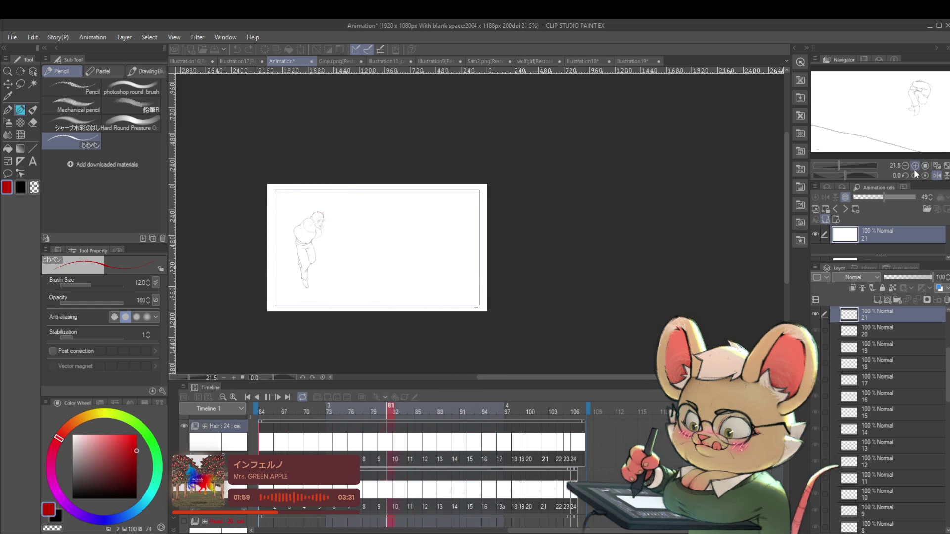
{"action": "mouse_move", "coordinate": [313, 201]}
{"action": "left_mouse_down"}
{"action": "mouse_move", "coordinate": [354, 268]}
{"action": "mouse_move", "coordinate": [409, 204]}
{"action": "left_mouse_up"}
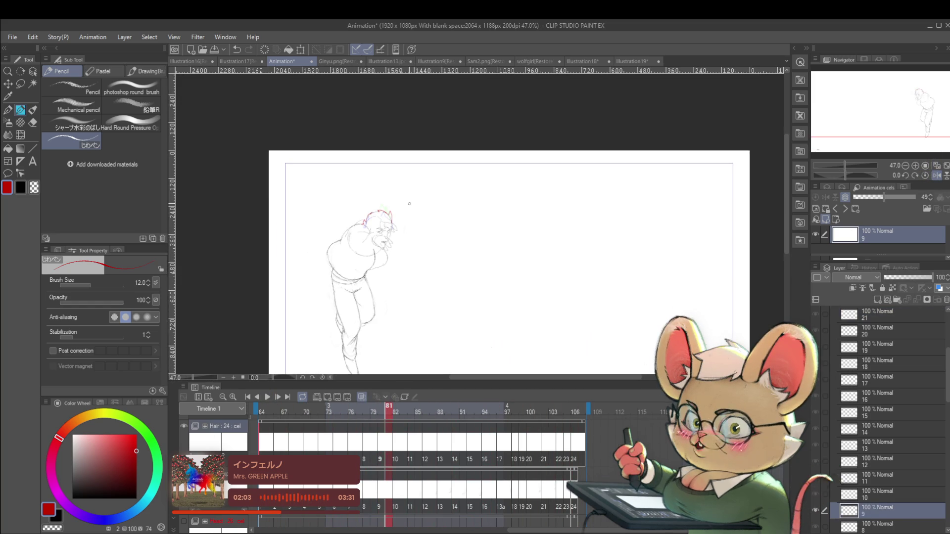
Zoom in on the head and sketch a red hair strand on cel 11
{"action": "left_click_drag", "start_coordinate": [376, 203], "coordinate": [419, 164]}
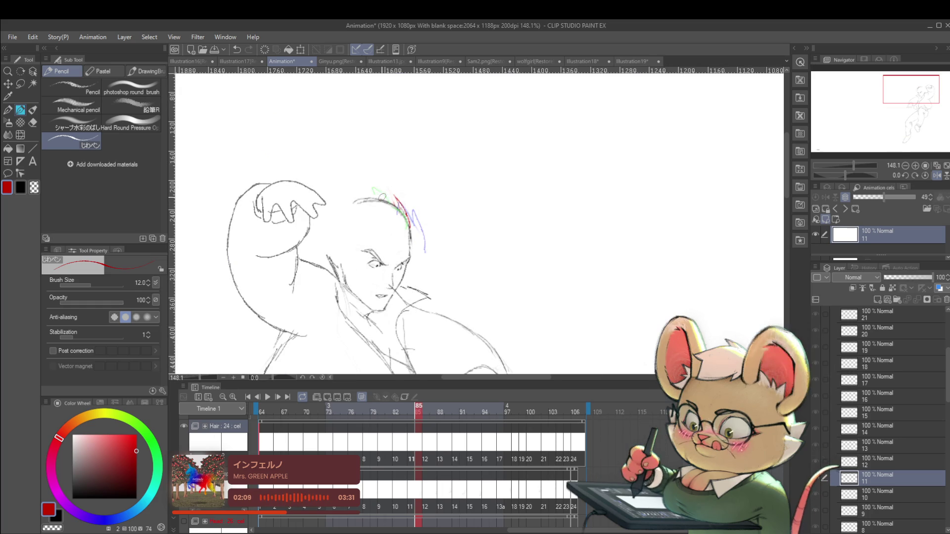
{"action": "left_click_drag", "start_coordinate": [380, 195], "coordinate": [396, 202]}
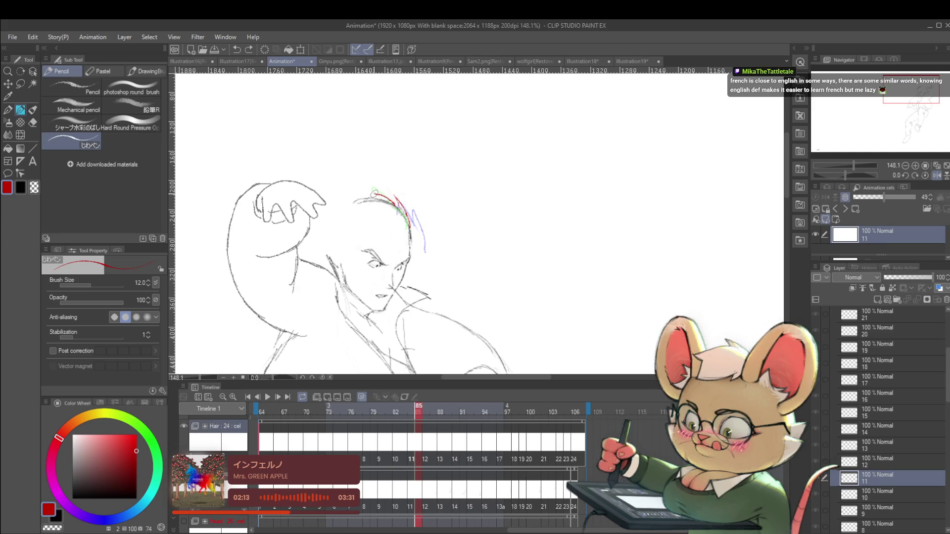
{"action": "left_click_drag", "start_coordinate": [374, 197], "coordinate": [369, 158]}
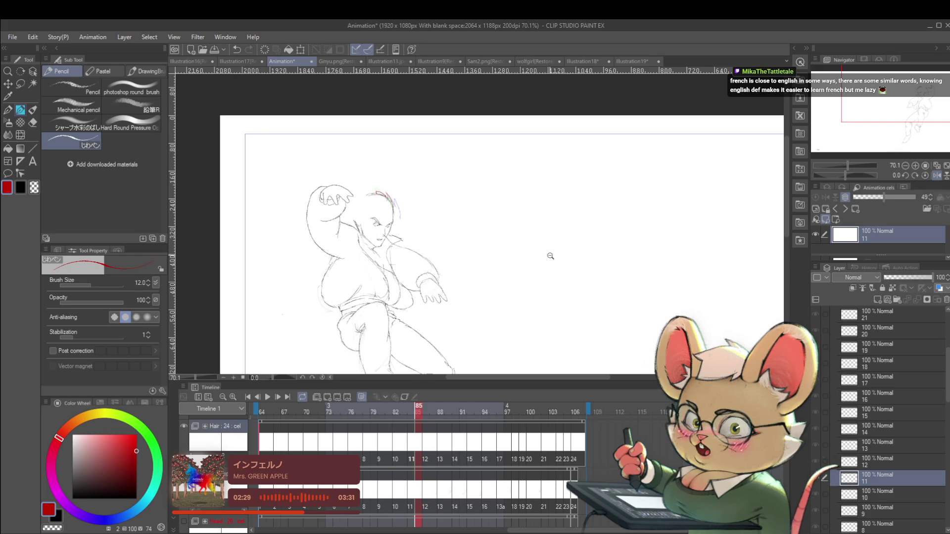
{"action": "left_click_drag", "start_coordinate": [550, 255], "coordinate": [534, 264]}
Step forward through cels 12–15 and draw red hair strands on top of the head on cel 16
{"action": "key", "text": "Right"}
{"action": "left_click_drag", "start_coordinate": [460, 210], "coordinate": [487, 215]}
{"action": "key", "text": "Right"}
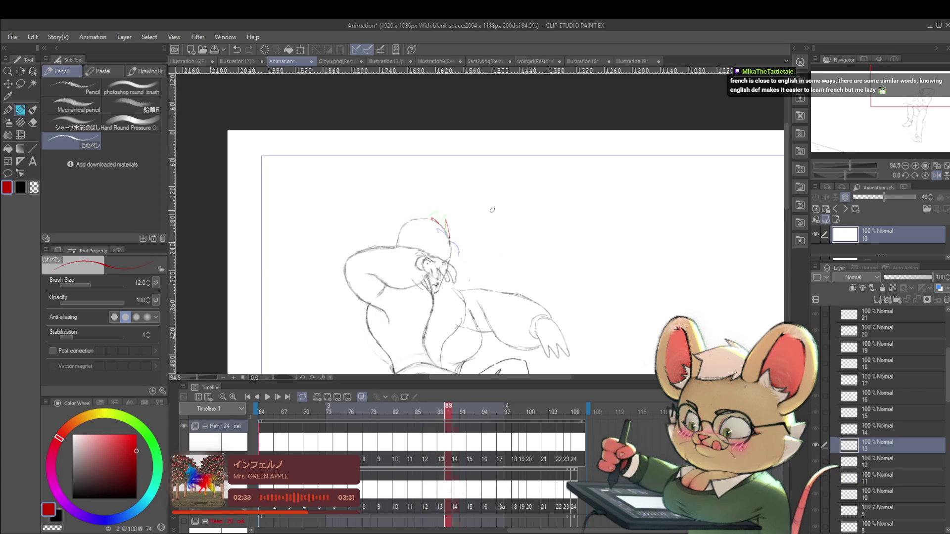
{"action": "key", "text": "Right"}
{"action": "key", "text": "Right"}
{"action": "key", "text": "Right"}
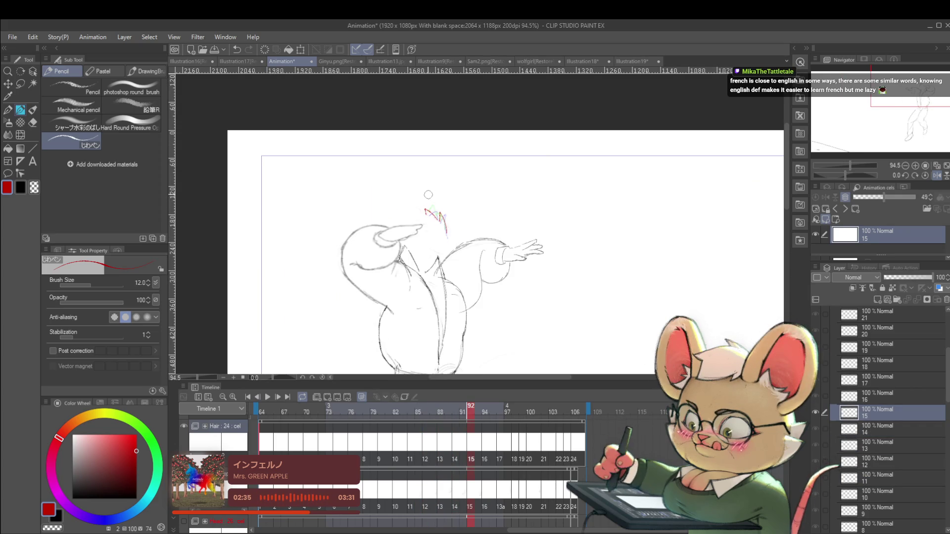
{"action": "key", "text": "Right"}
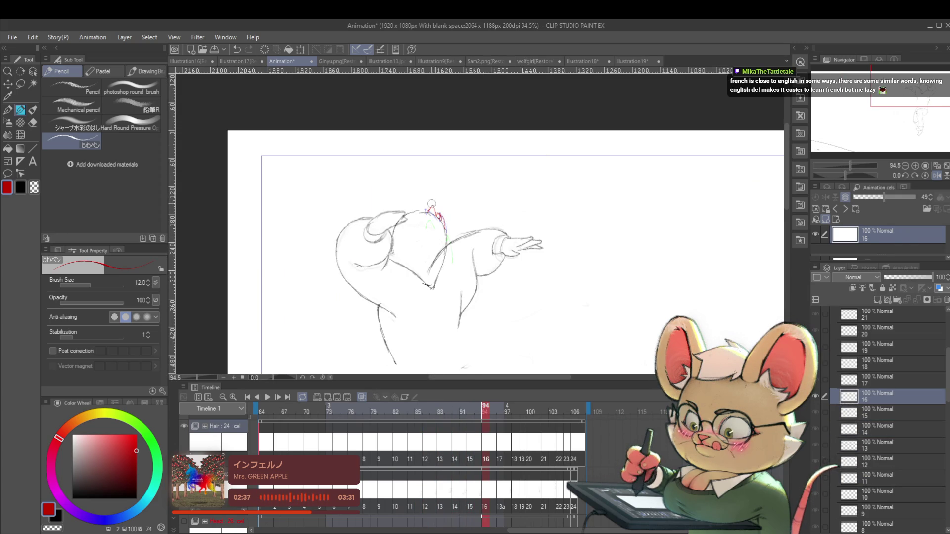
{"action": "scroll", "coordinate": [425, 204], "scroll_direction": "up", "scroll_amount": 5}
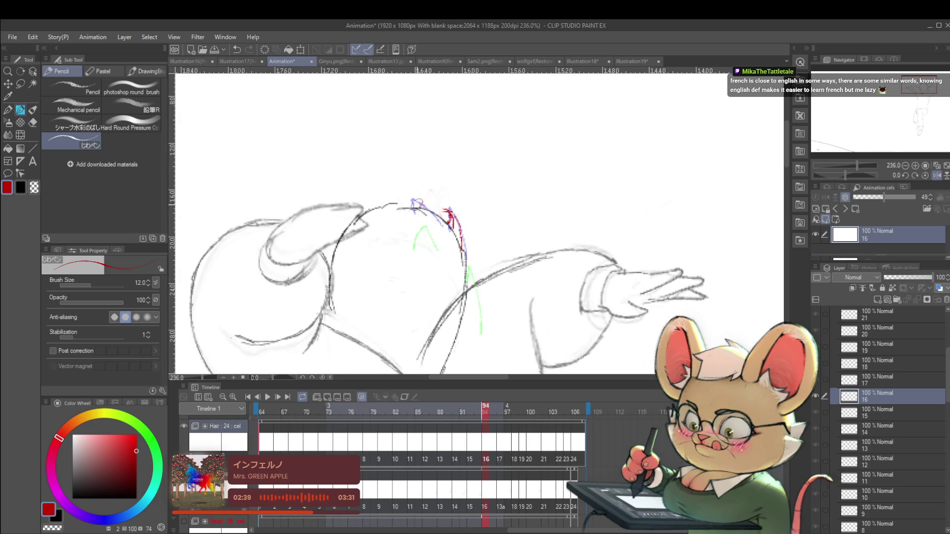
{"action": "mouse_move", "coordinate": [419, 204]}
{"action": "left_mouse_down"}
{"action": "mouse_move", "coordinate": [426, 191]}
{"action": "mouse_move", "coordinate": [422, 207]}
{"action": "mouse_move", "coordinate": [438, 198]}
{"action": "mouse_move", "coordinate": [444, 209]}
{"action": "left_mouse_up"}
{"action": "scroll", "coordinate": [443, 207], "scroll_direction": "down", "scroll_amount": 10}
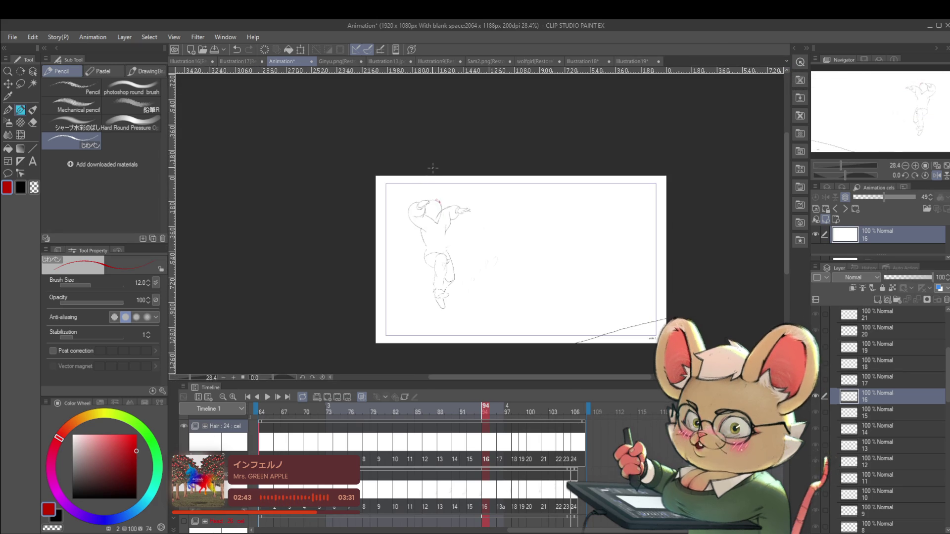
Preview cels 17 and 18, then start the animation playing
{"action": "key", "text": "Right"}
{"action": "scroll", "coordinate": [433, 168], "scroll_direction": "up", "scroll_amount": 5}
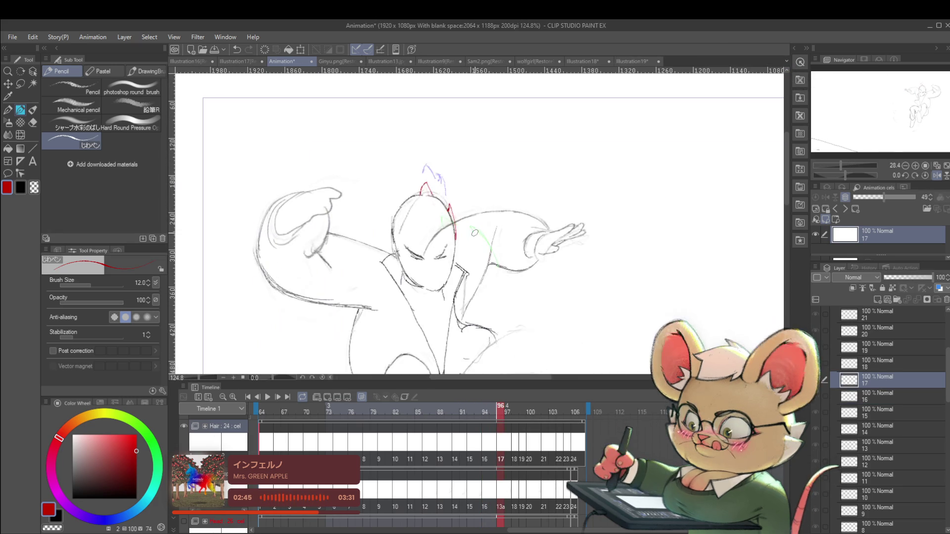
{"action": "key", "text": "Right"}
{"action": "scroll", "coordinate": [434, 173], "scroll_direction": "down", "scroll_amount": 8}
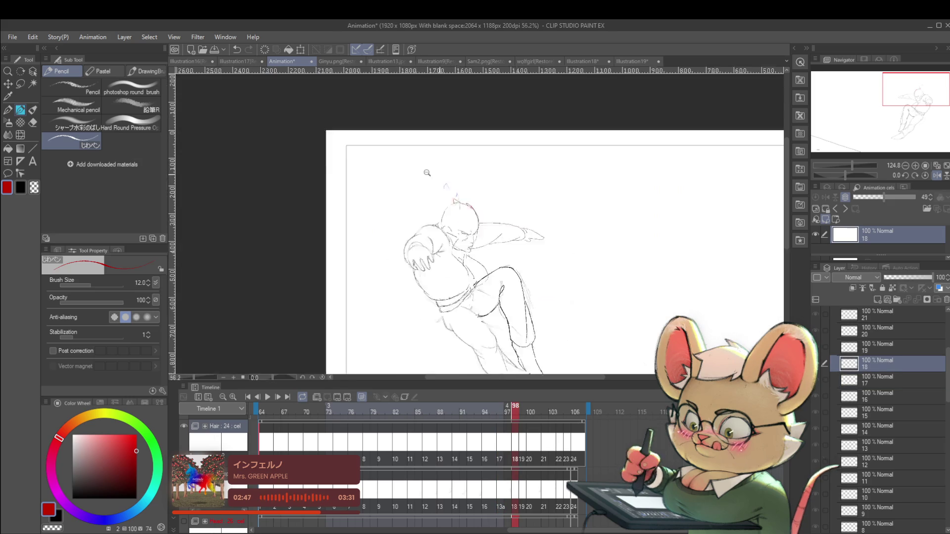
{"action": "left_click", "coordinate": [267, 394]}
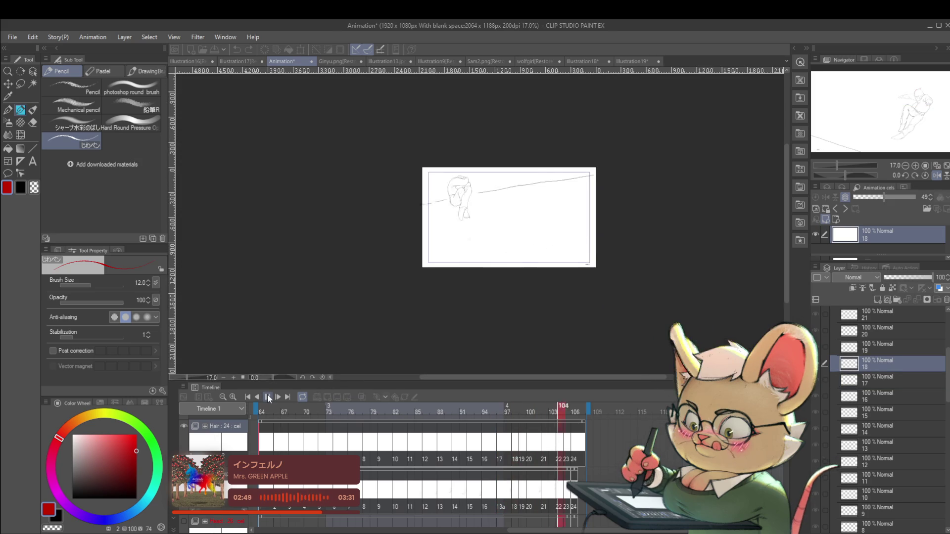
Return the view to unmirrored during playback, then stop the animation
{"action": "scroll", "coordinate": [504, 193], "scroll_direction": "up", "scroll_amount": 3}
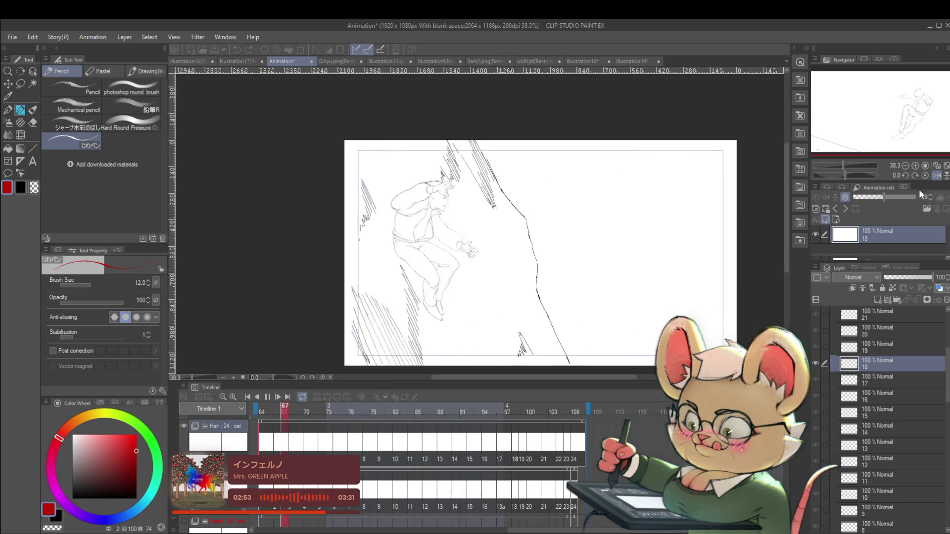
{"action": "left_click", "coordinate": [937, 175]}
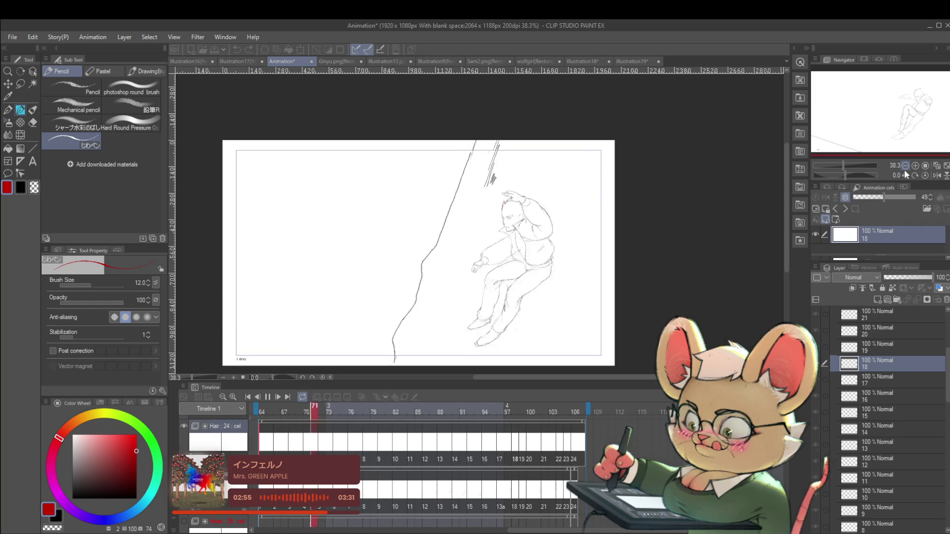
{"action": "left_click", "coordinate": [268, 398]}
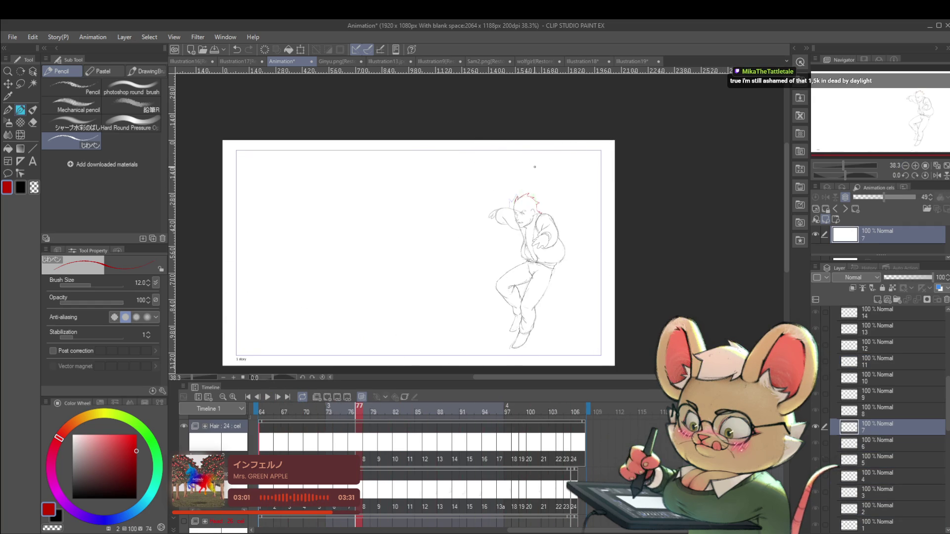
Step from cel 12 to cel 16, compare with the next cel, and zoom in on the head
{"action": "scroll", "coordinate": [534, 166], "scroll_direction": "up", "scroll_amount": 3}
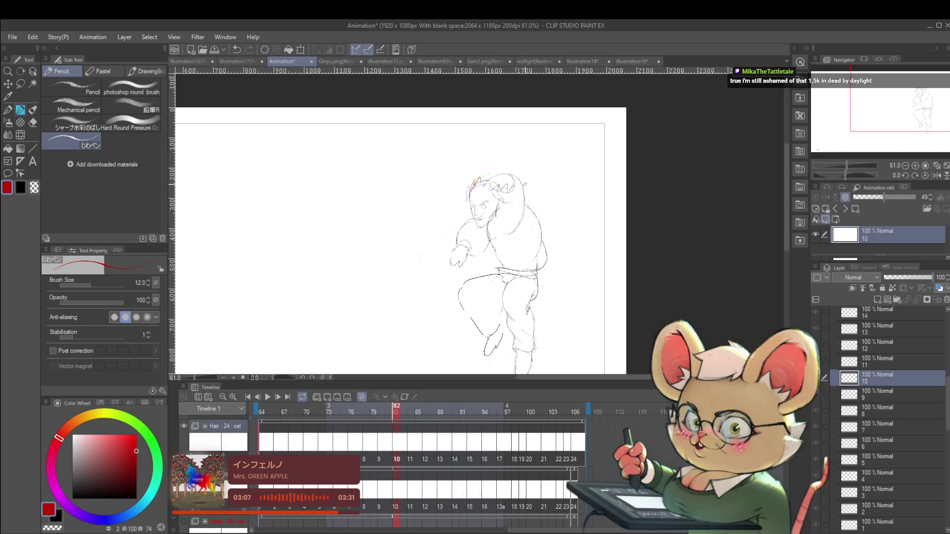
{"action": "key", "text": "Right"}
{"action": "key", "text": "Right"}
{"action": "key", "text": "Right"}
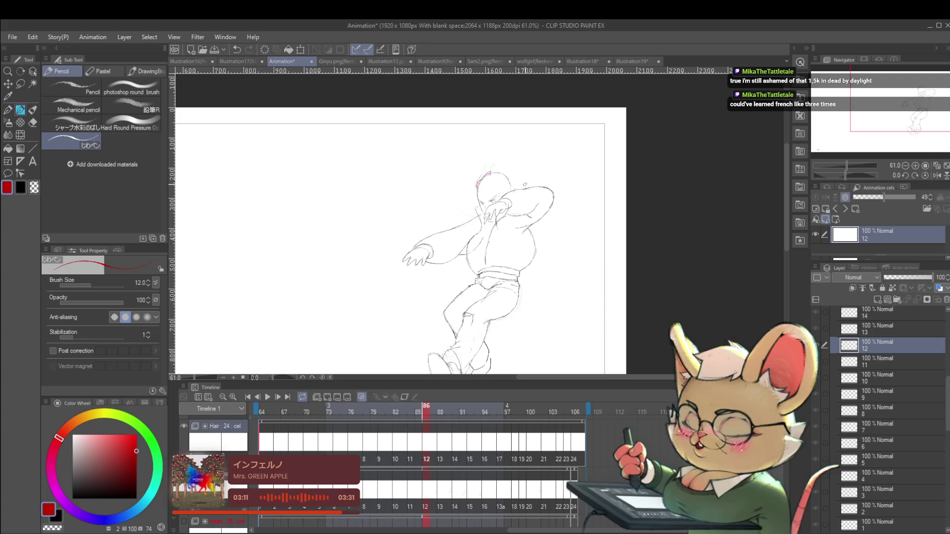
{"action": "key", "text": "Right"}
{"action": "key", "text": "Right"}
{"action": "key", "text": "Right"}
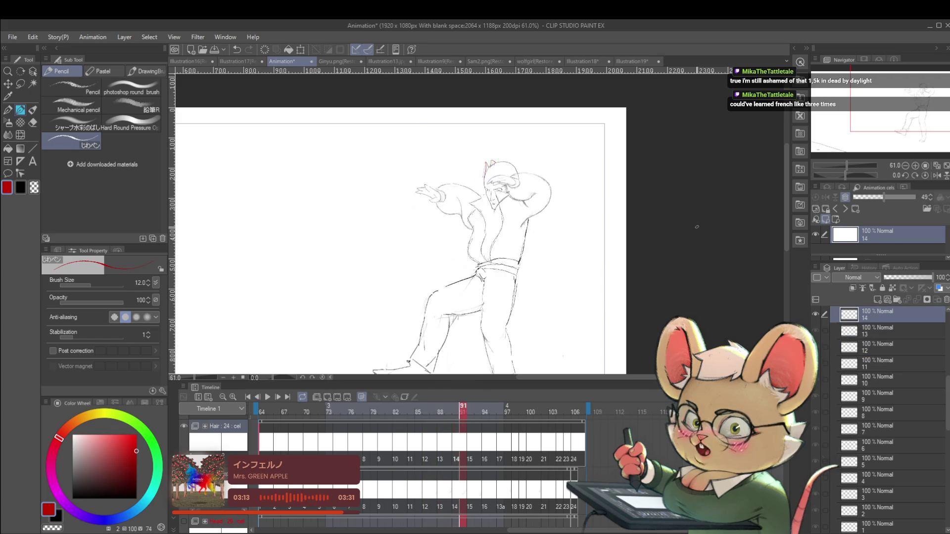
{"action": "key", "text": "Right"}
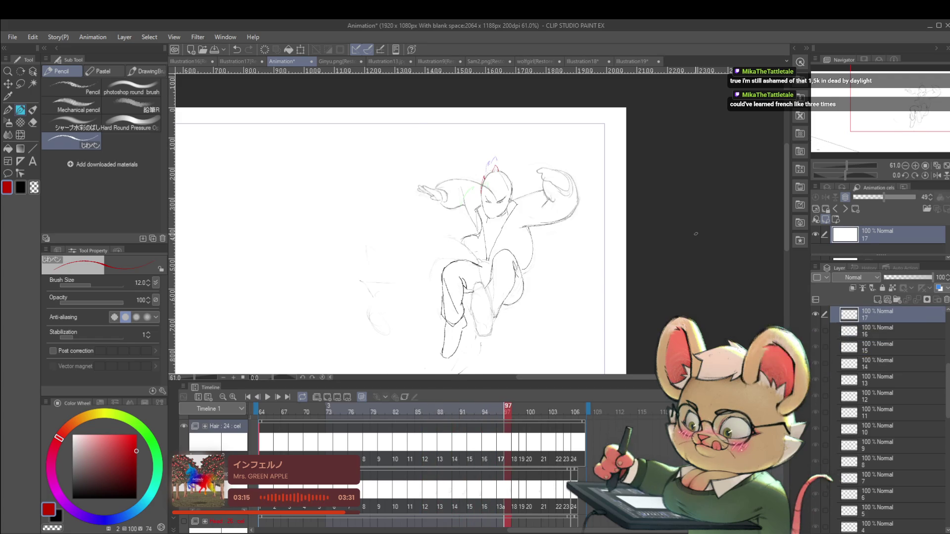
{"action": "key", "text": "Left"}
{"action": "key", "text": "Left"}
{"action": "key", "text": "Left"}
{"action": "key", "text": "Right"}
{"action": "scroll", "coordinate": [498, 151], "scroll_direction": "up", "scroll_amount": 5}
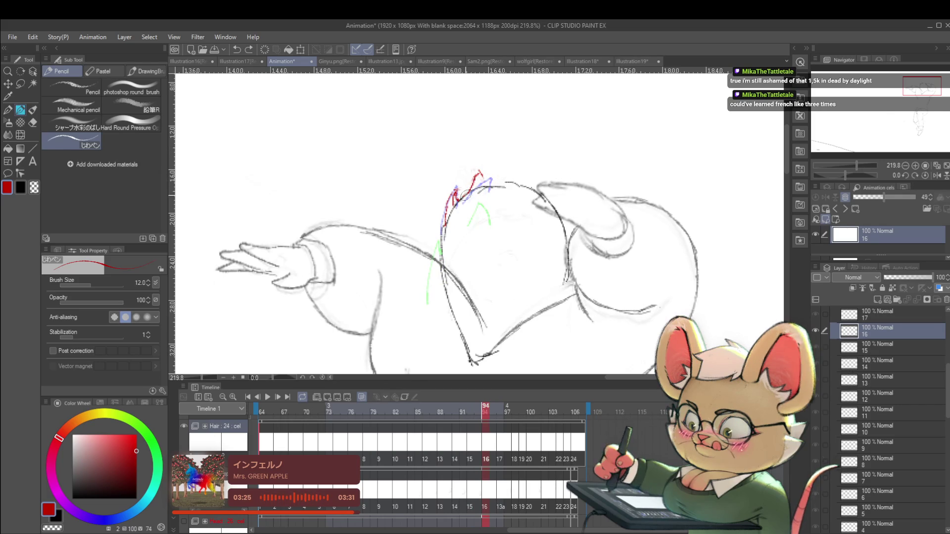
Add a blue loop and red stroke to cel 16's head and a red strand to cel 17
{"action": "left_click_drag", "start_coordinate": [484, 182], "coordinate": [489, 185]}
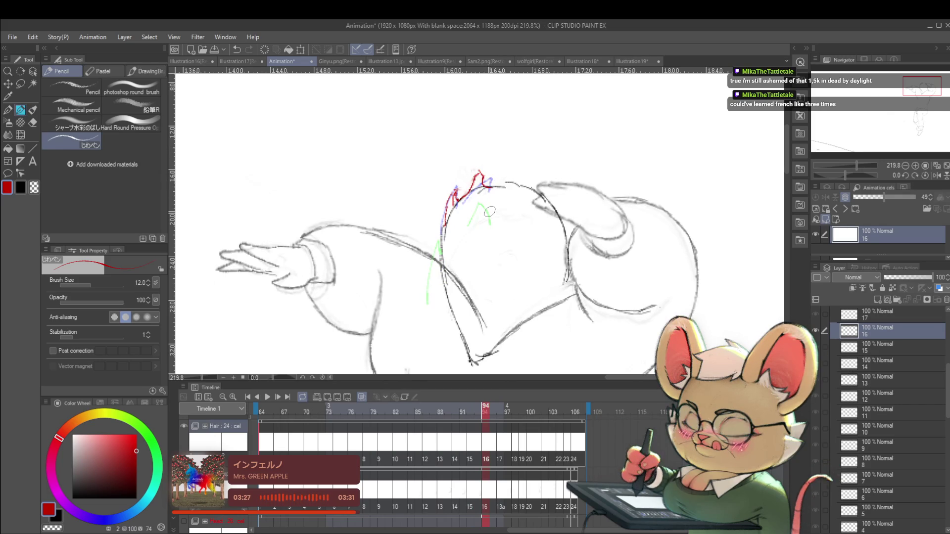
{"action": "left_click_drag", "start_coordinate": [469, 186], "coordinate": [476, 174]}
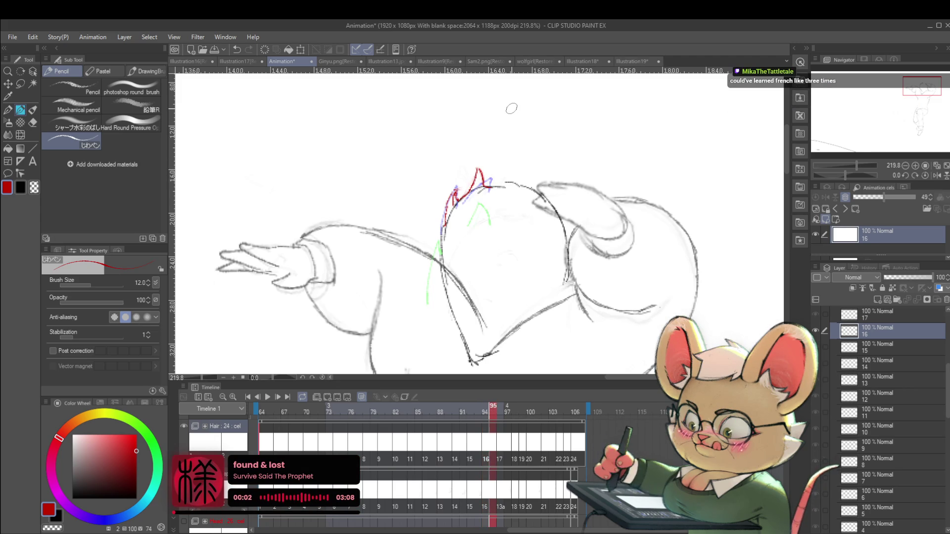
{"action": "key", "text": "Right"}
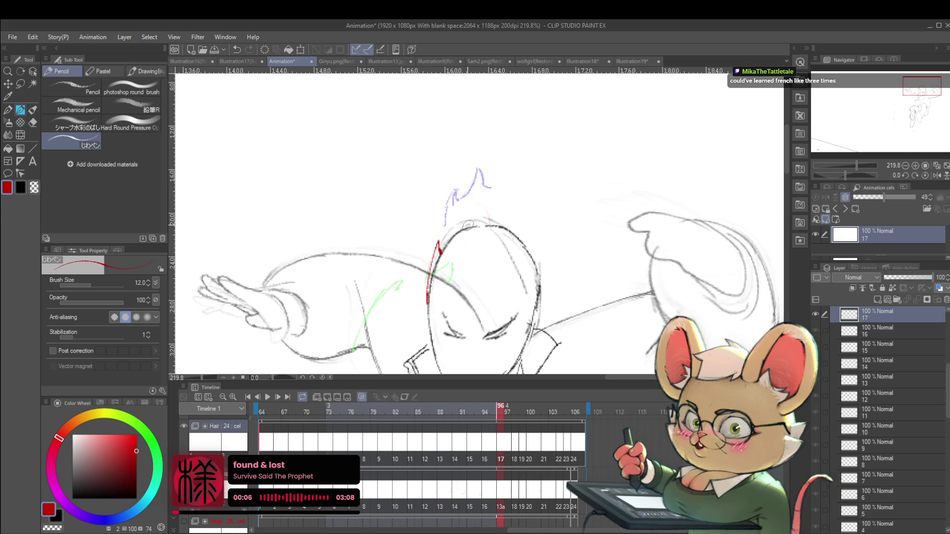
{"action": "left_click_drag", "start_coordinate": [467, 227], "coordinate": [474, 218]}
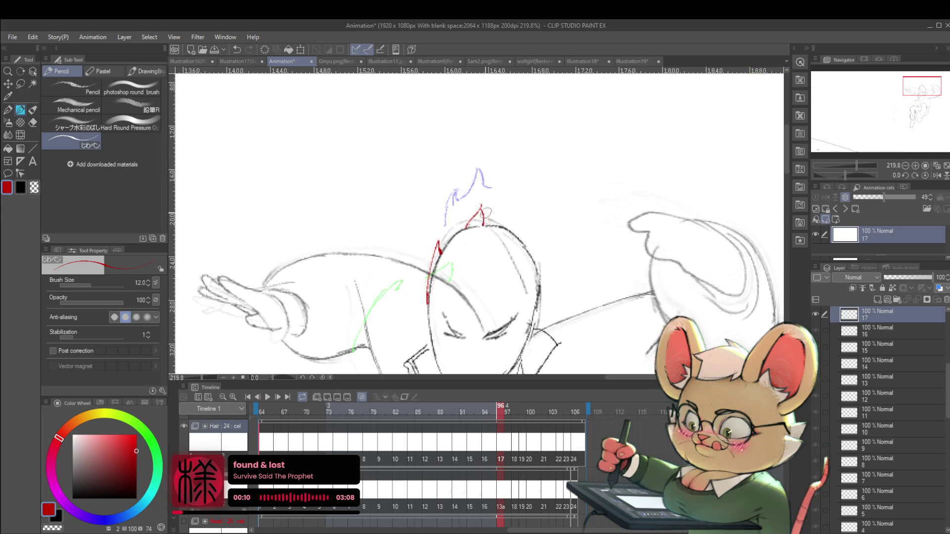
{"action": "scroll", "coordinate": [500, 212], "scroll_direction": "down", "scroll_amount": 5}
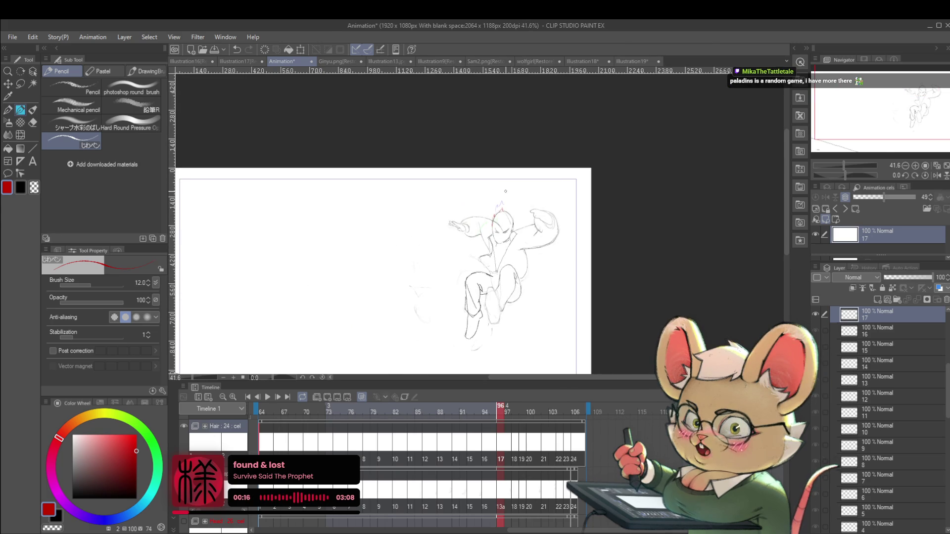
{"action": "key", "text": "Right"}
{"action": "key", "text": "Right"}
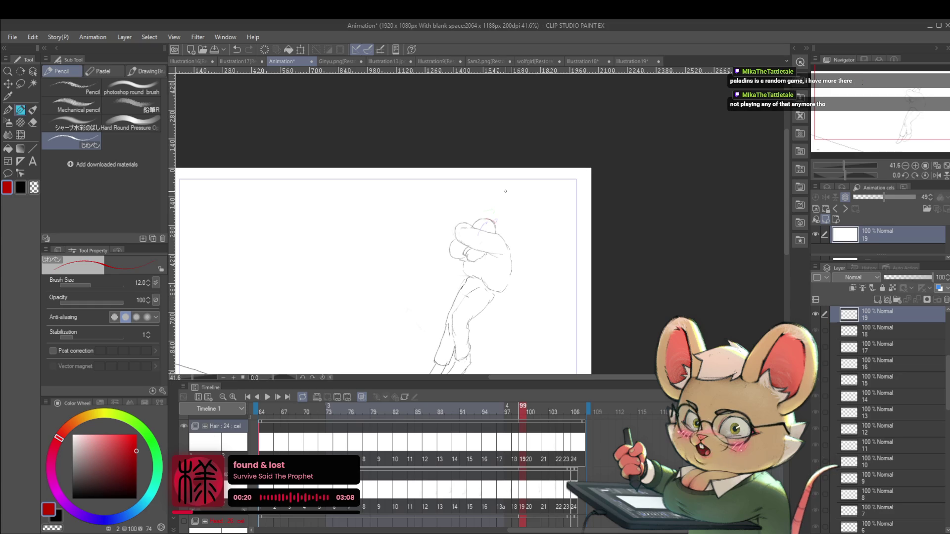
Play the animation, mirror the view and flip it back, then stop on cel 8 at frame 78
{"action": "key", "text": "space"}
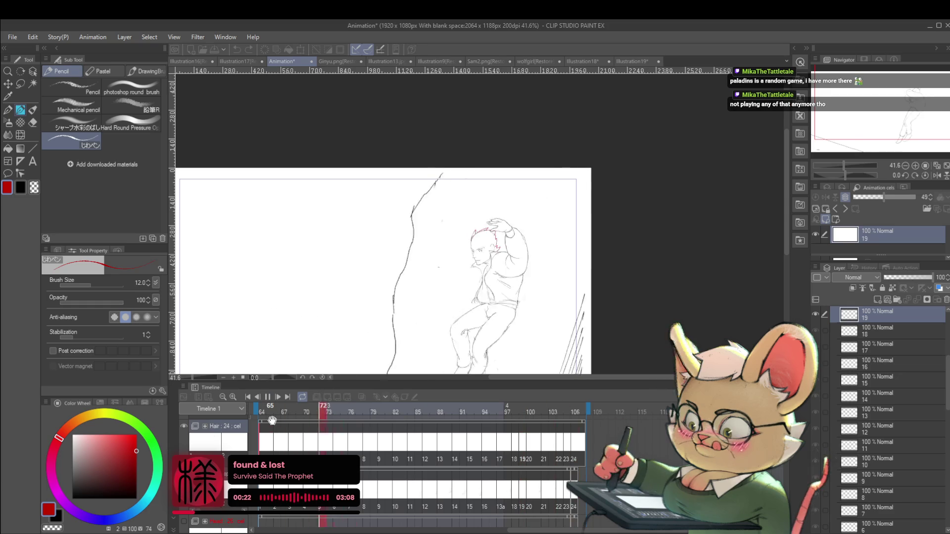
{"action": "left_click", "coordinate": [936, 175]}
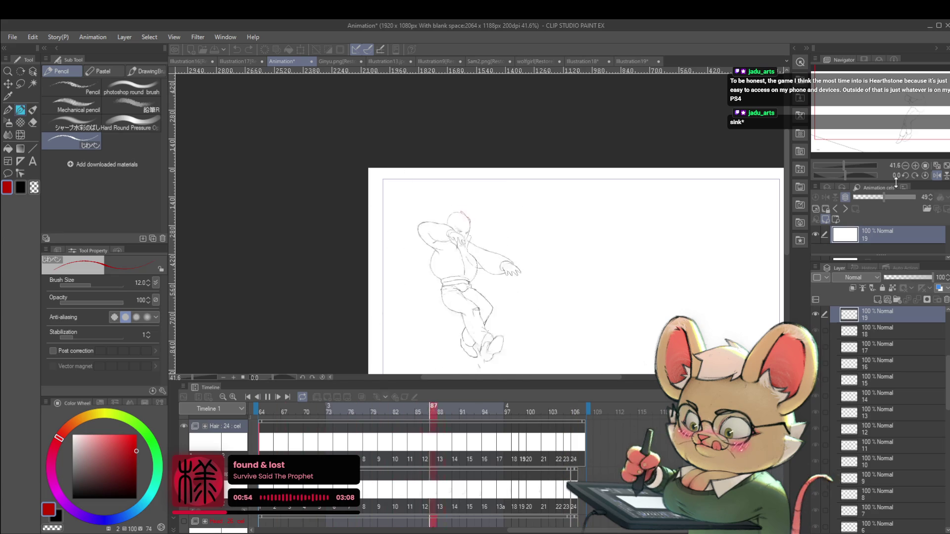
{"action": "key", "text": "h"}
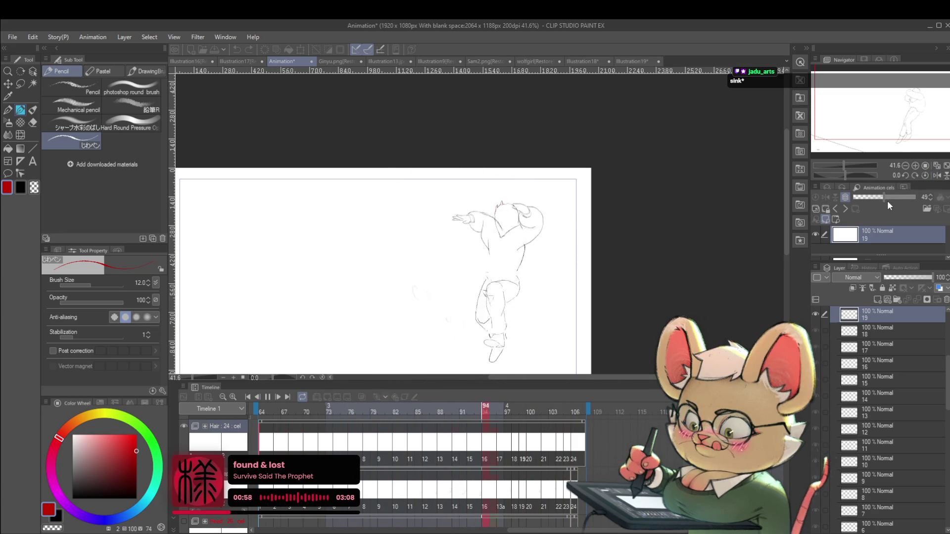
{"action": "key", "text": "space"}
{"action": "scroll", "coordinate": [509, 218], "scroll_direction": "up", "scroll_amount": 4}
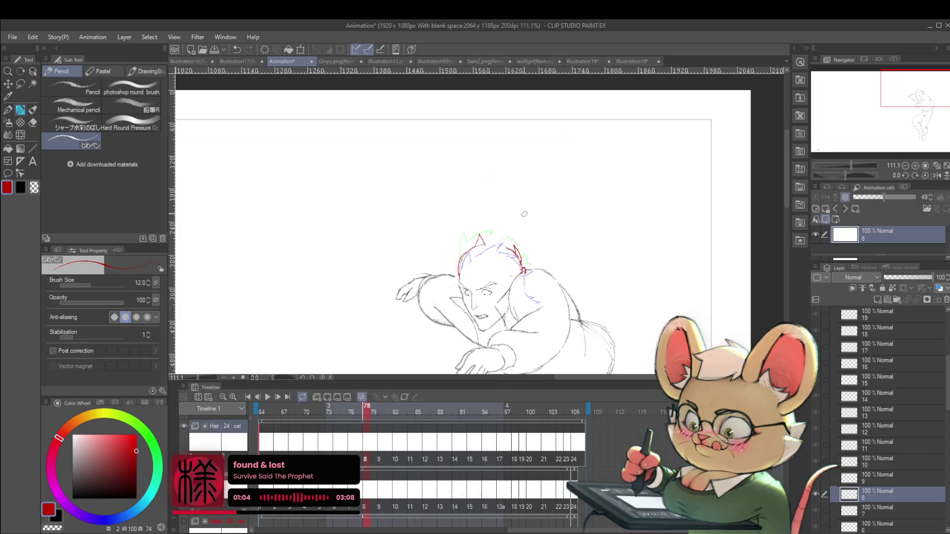
Run the animation playback twice more to review the hair motion
{"action": "key", "text": "space"}
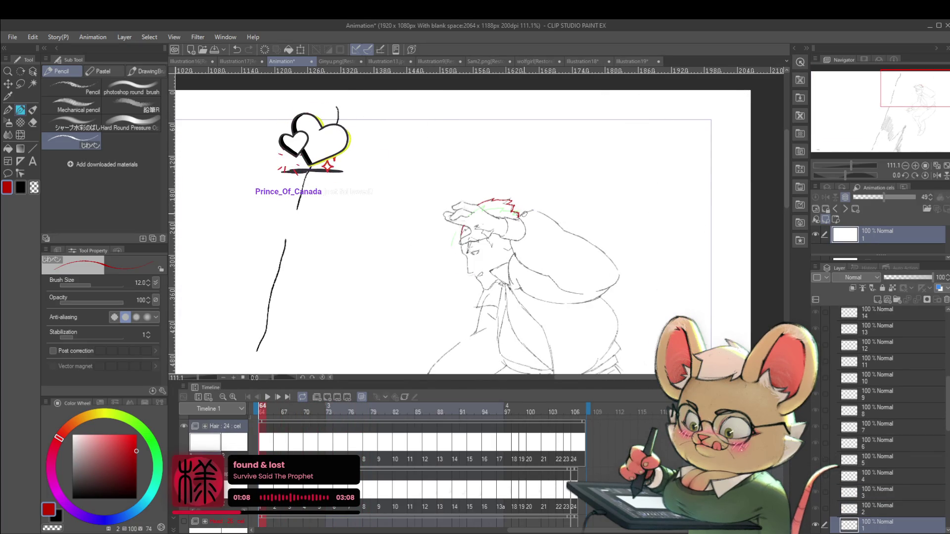
{"action": "scroll", "coordinate": [515, 173], "scroll_direction": "down", "scroll_amount": 2}
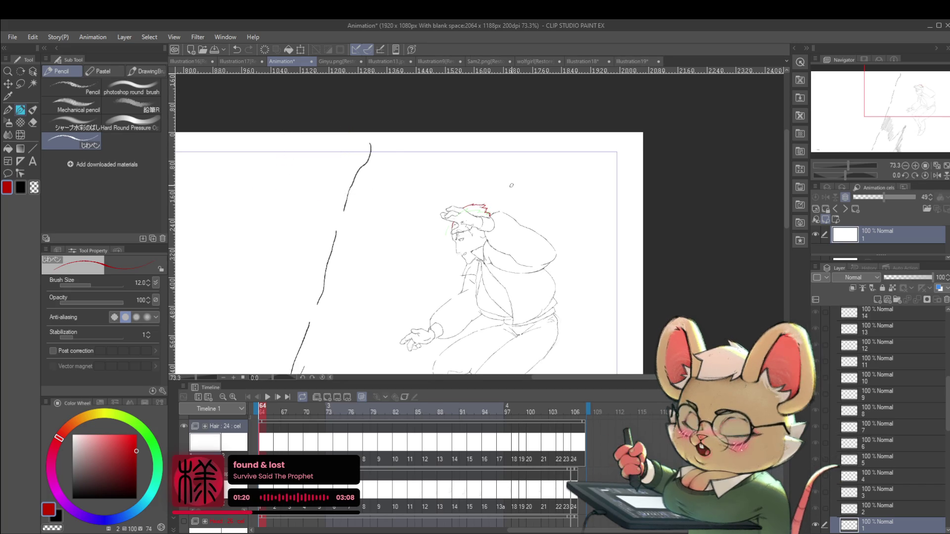
{"action": "key", "text": "space"}
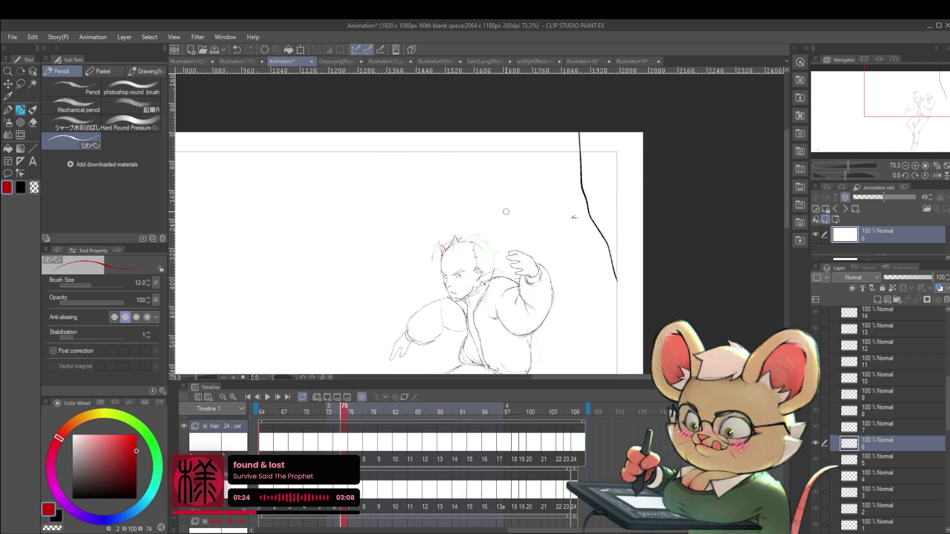
{"action": "scroll", "coordinate": [459, 237], "scroll_direction": "up", "scroll_amount": 5}
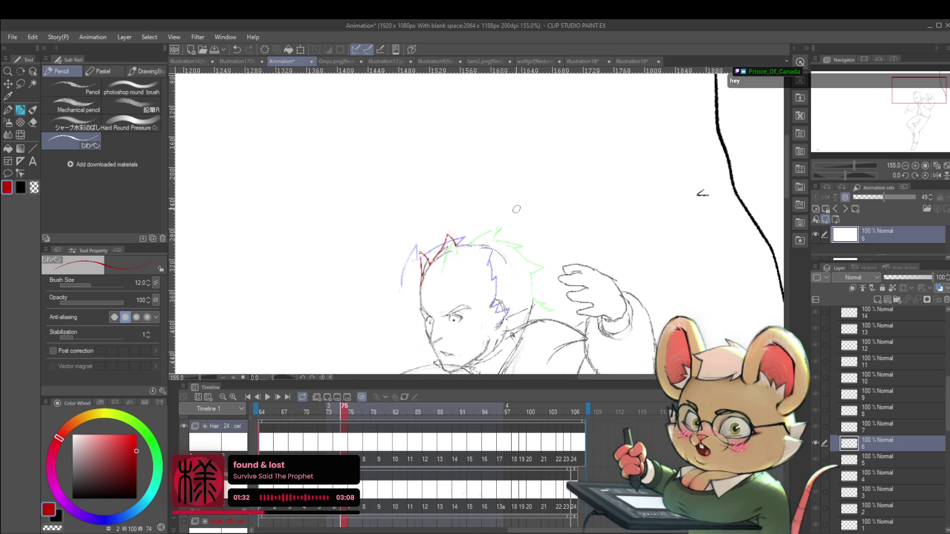
Step forward three drawings to cel 9 at frame 80 and fit the whole frame in view
{"action": "key", "text": "Right"}
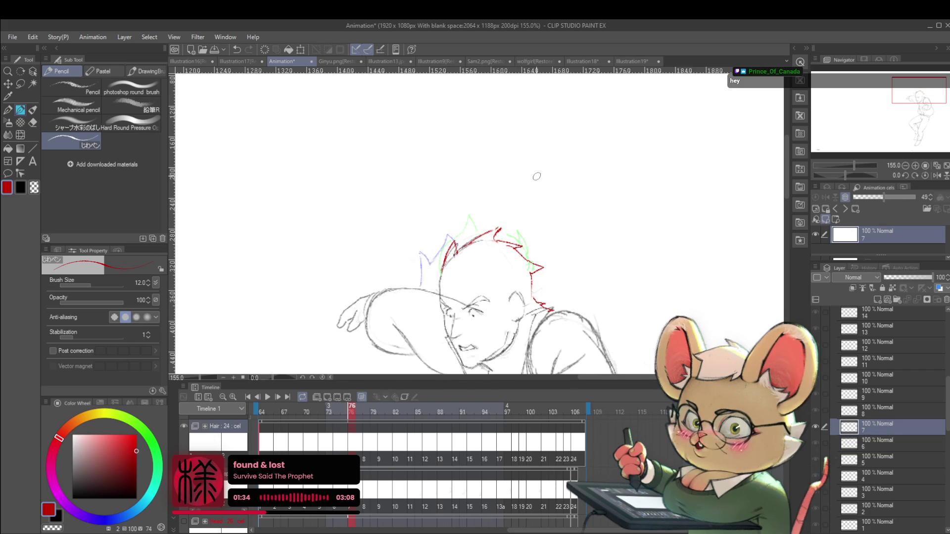
{"action": "key", "text": "Right"}
{"action": "key", "text": "Right"}
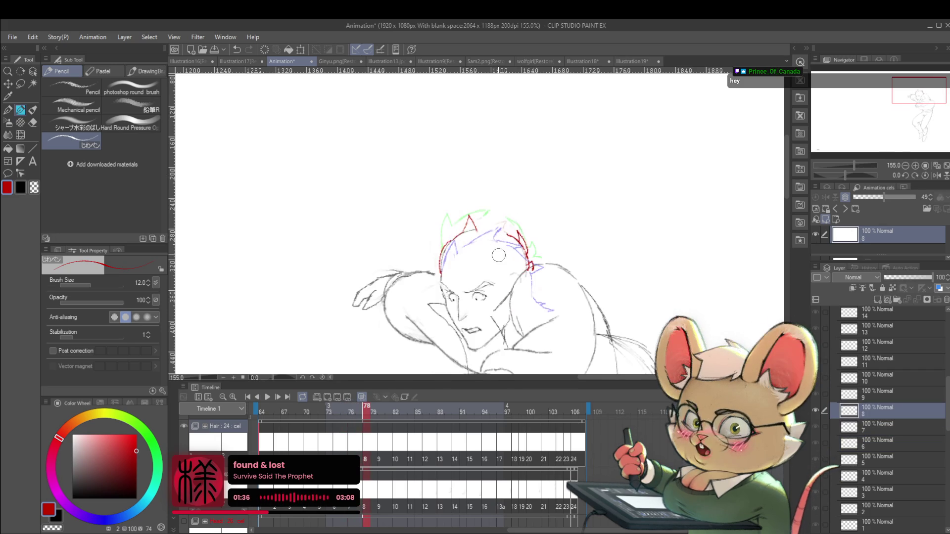
{"action": "key", "text": "Right"}
{"action": "key", "text": "ctrl+0"}
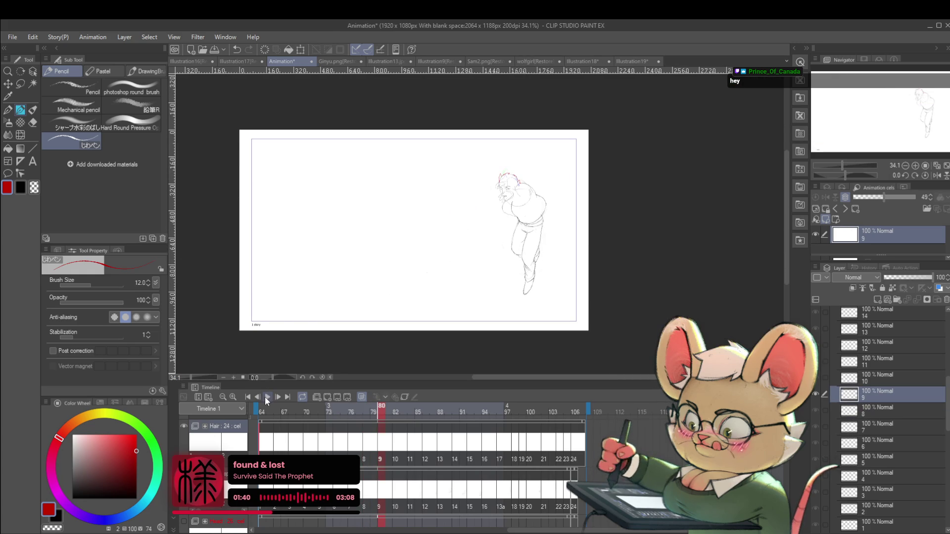
Play the animation mirrored horizontally and pause on cel 13 at frame 88
{"action": "left_click", "coordinate": [265, 398]}
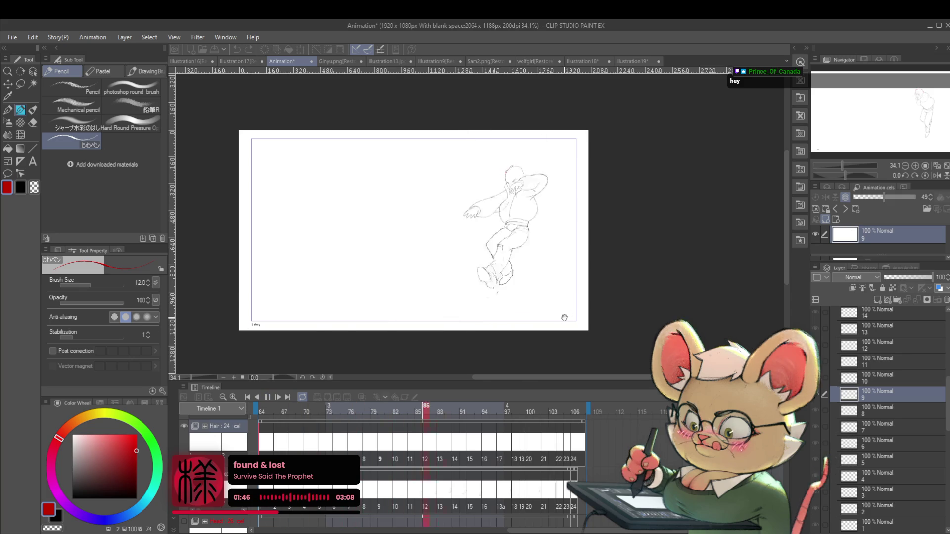
{"action": "left_click", "coordinate": [937, 176]}
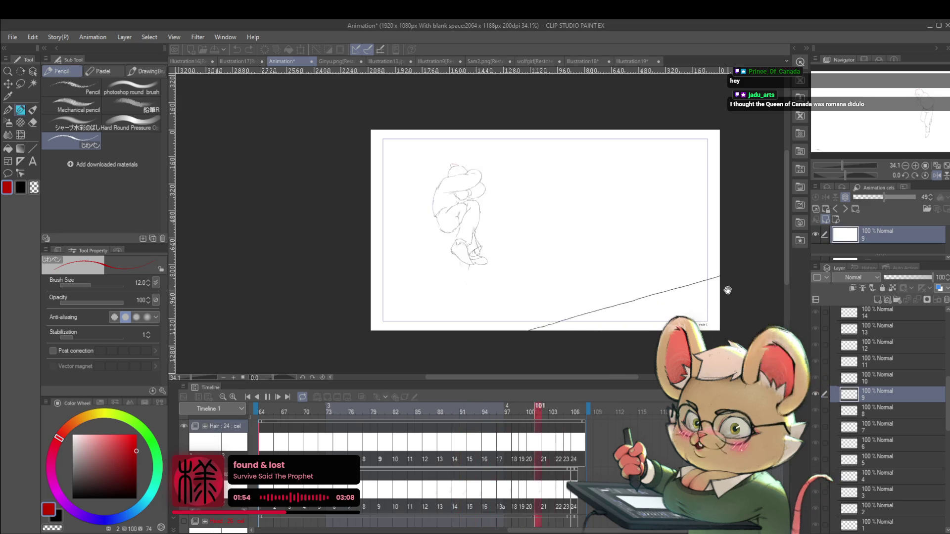
{"action": "left_click", "coordinate": [267, 397]}
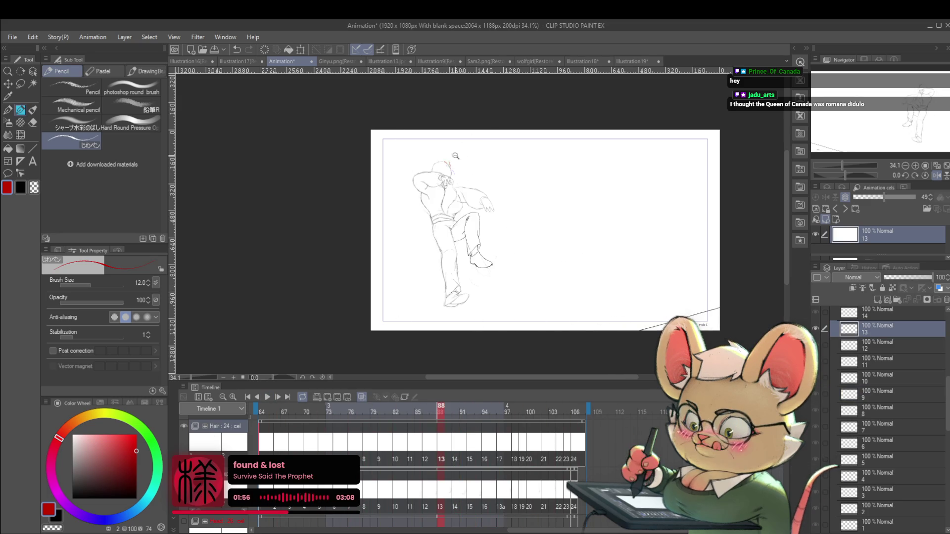
Zoom in and step through cels 15 to 17 and back to inspect the head
{"action": "left_click_drag", "start_coordinate": [454, 153], "coordinate": [485, 181]}
{"action": "key", "text": "Right"}
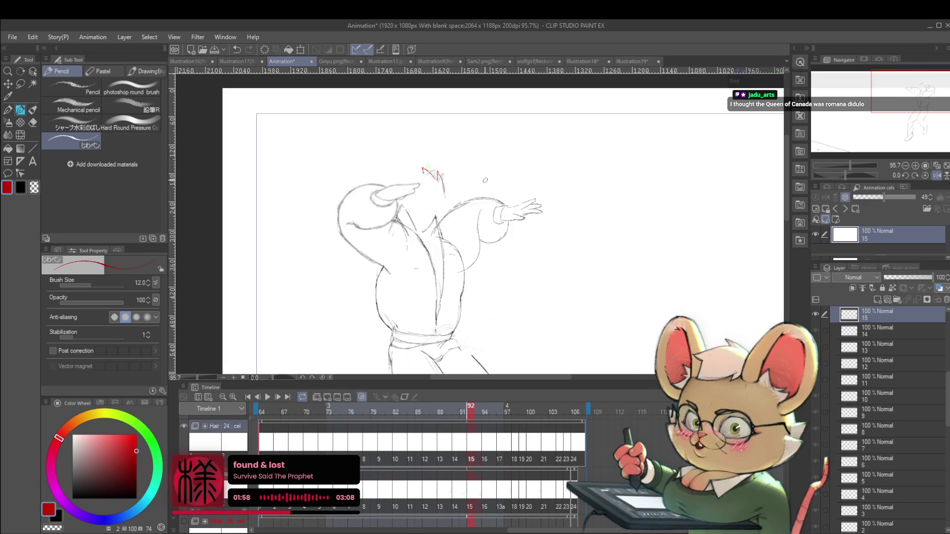
{"action": "key", "text": "Right"}
{"action": "left_click_drag", "start_coordinate": [430, 170], "coordinate": [442, 189]}
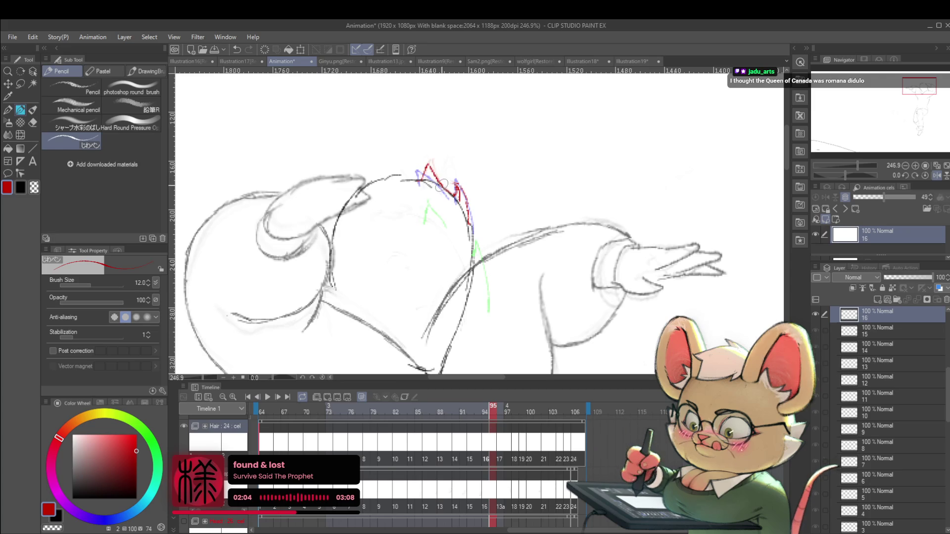
{"action": "left_click_drag", "start_coordinate": [442, 184], "coordinate": [426, 150]}
{"action": "key", "text": "Right"}
{"action": "key", "text": "Left"}
{"action": "key", "text": "Left"}
{"action": "key", "text": "Left"}
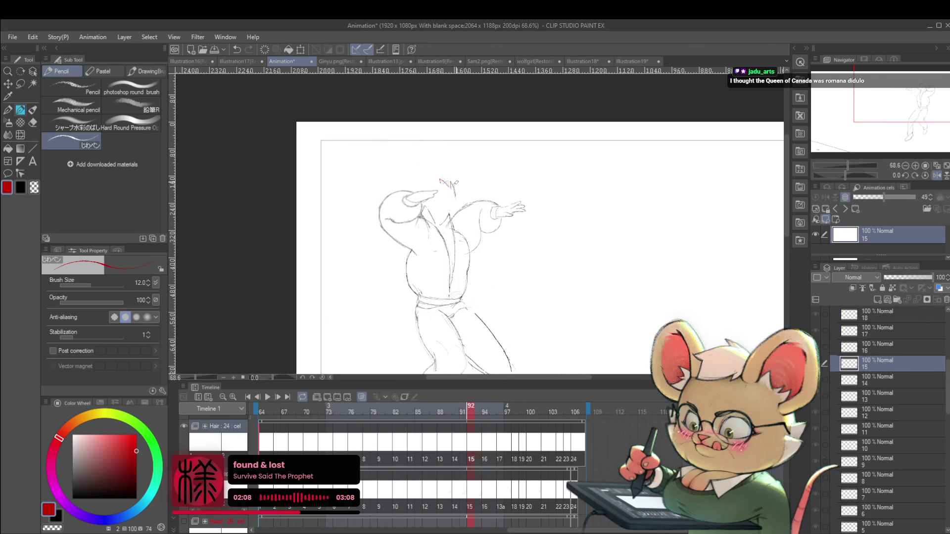
{"action": "key", "text": "Left"}
{"action": "key", "text": "Left"}
{"action": "key", "text": "Left"}
{"action": "key", "text": "Left"}
{"action": "key", "text": "Left"}
{"action": "key", "text": "Left"}
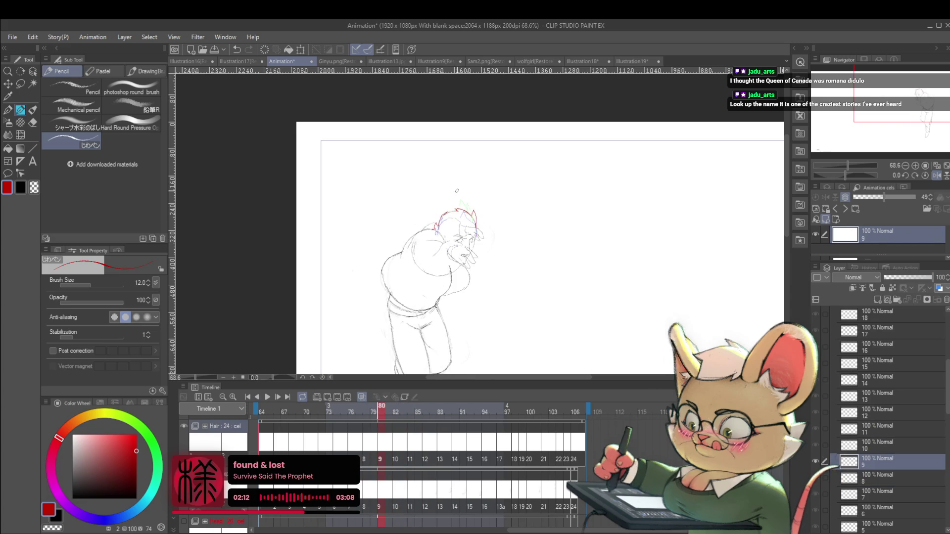
On cel 8, undo the small red spike and redraw a red hair strand along the head
{"action": "left_click_drag", "start_coordinate": [458, 192], "coordinate": [465, 208]}
{"action": "key", "text": "Left"}
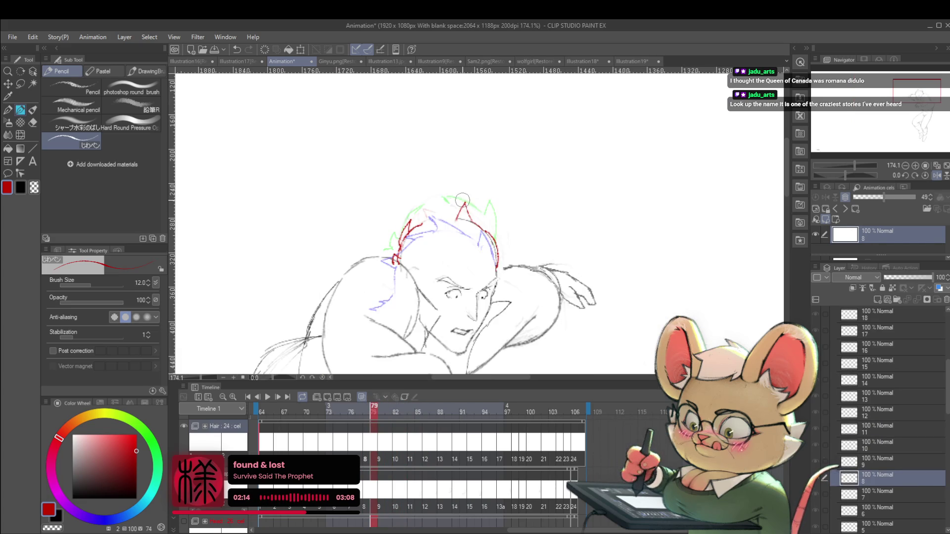
{"action": "key", "text": "Right"}
{"action": "key", "text": "Left"}
{"action": "key", "text": "ctrl+z"}
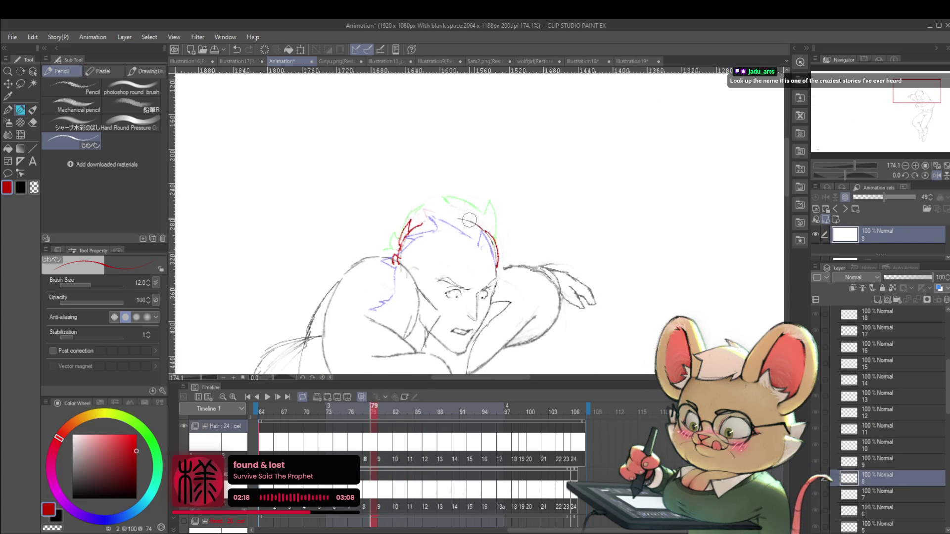
{"action": "left_click_drag", "start_coordinate": [479, 227], "coordinate": [454, 215]}
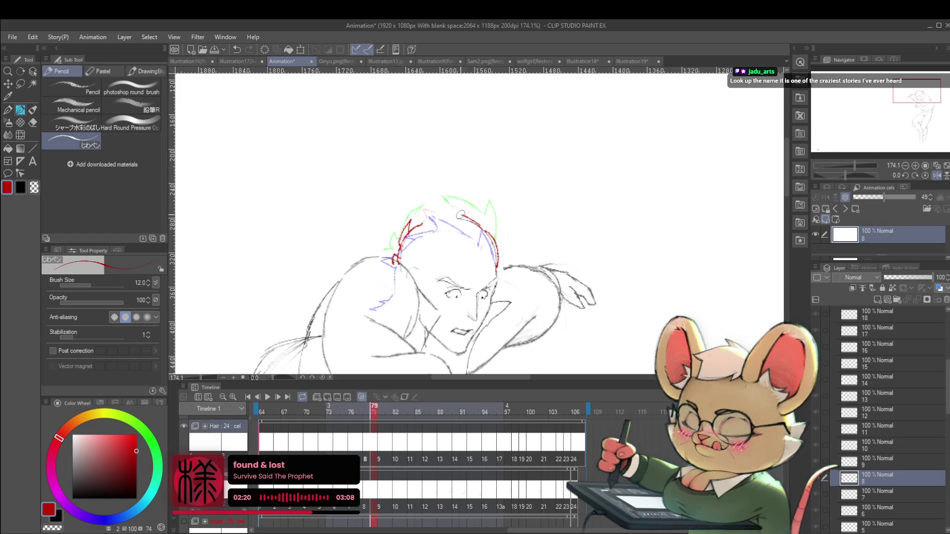
Step through cels 9 and 10, then replay the animation from frame 74
{"action": "key", "text": "Right"}
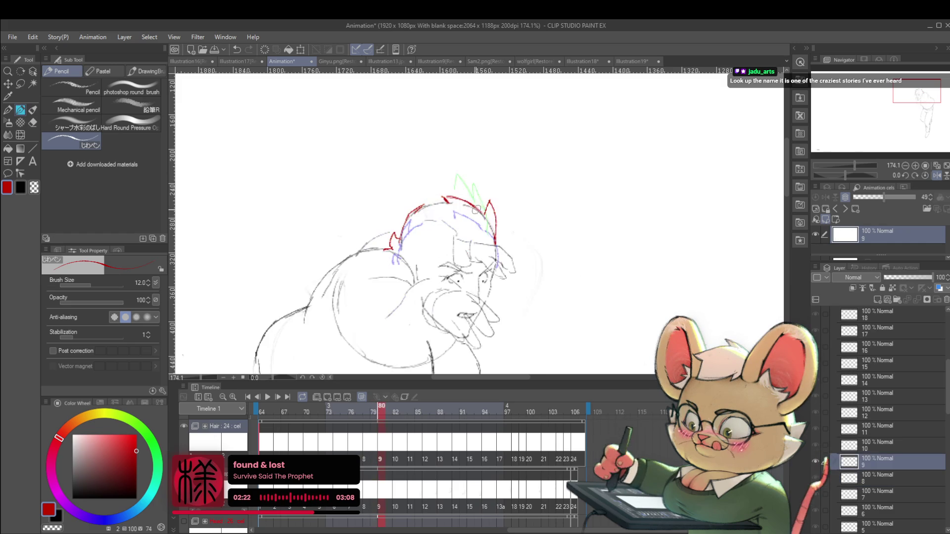
{"action": "key", "text": "Right"}
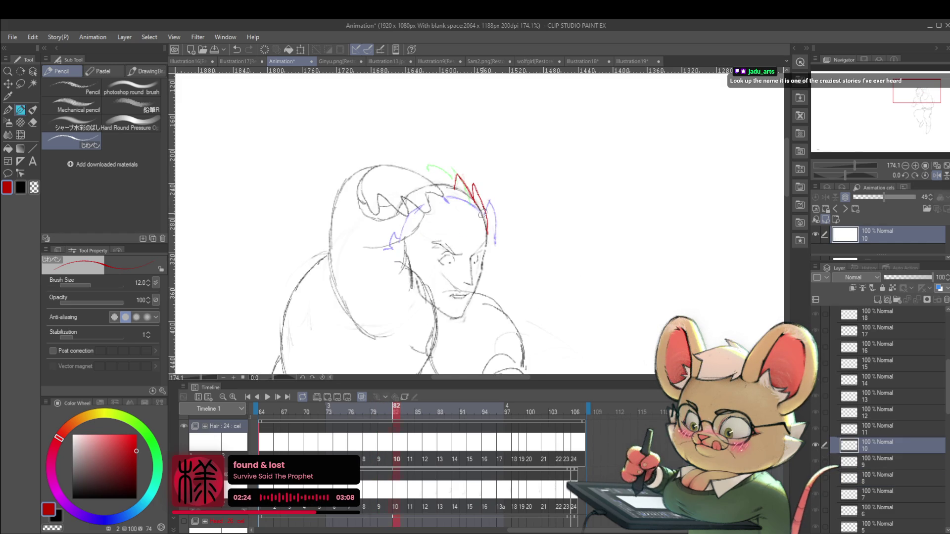
{"action": "key", "text": "Left"}
{"action": "key", "text": "Left"}
{"action": "key", "text": "Left"}
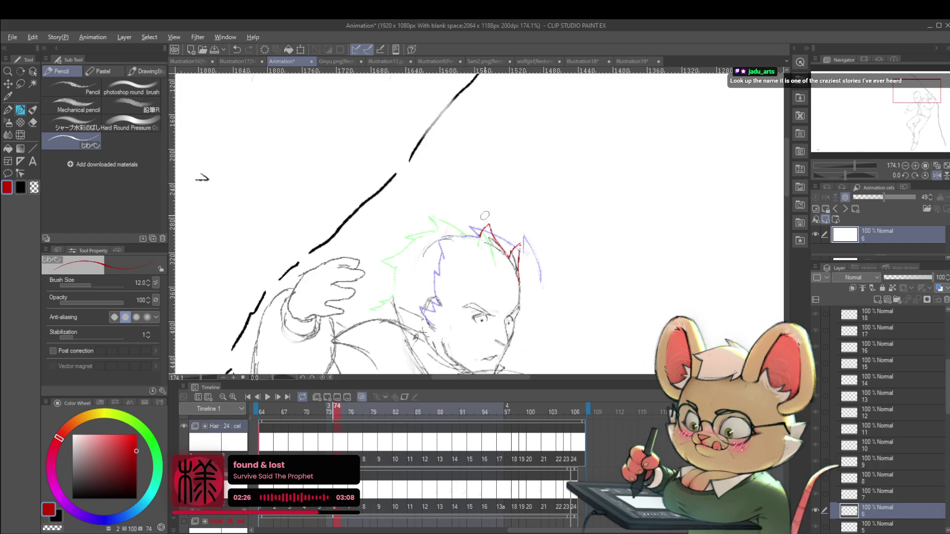
{"action": "scroll", "coordinate": [485, 216], "scroll_direction": "down", "scroll_amount": 5}
{"action": "key", "text": "Return"}
{"action": "left_click_drag", "start_coordinate": [586, 159], "coordinate": [591, 149]}
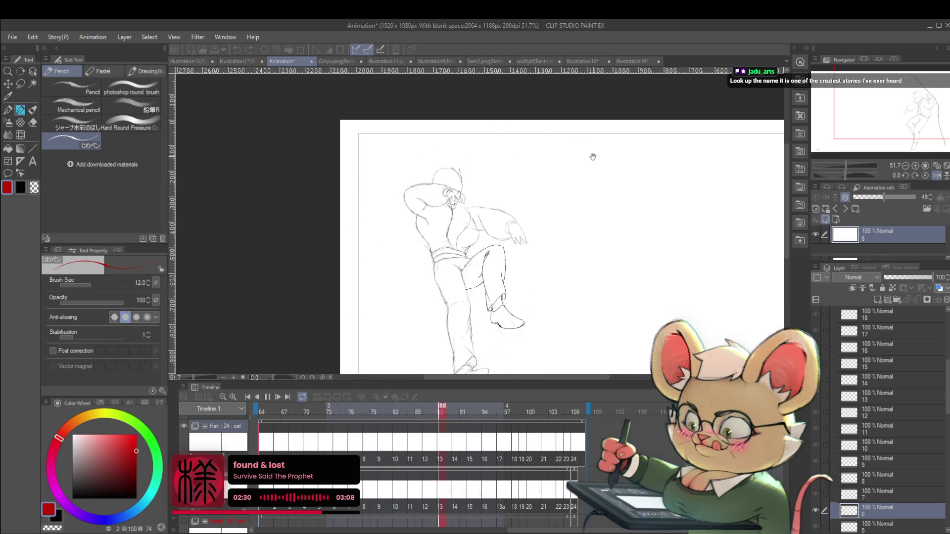
{"action": "scroll", "coordinate": [593, 159], "scroll_direction": "down", "scroll_amount": 1}
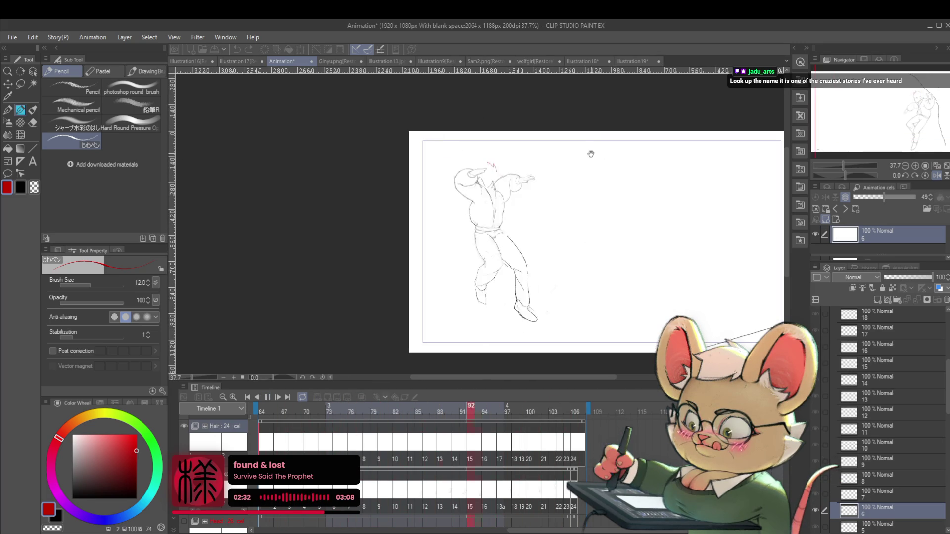
Unmirror the canvas view, stop playback at frame 97, and settle on frame 96
{"action": "left_click", "coordinate": [935, 176]}
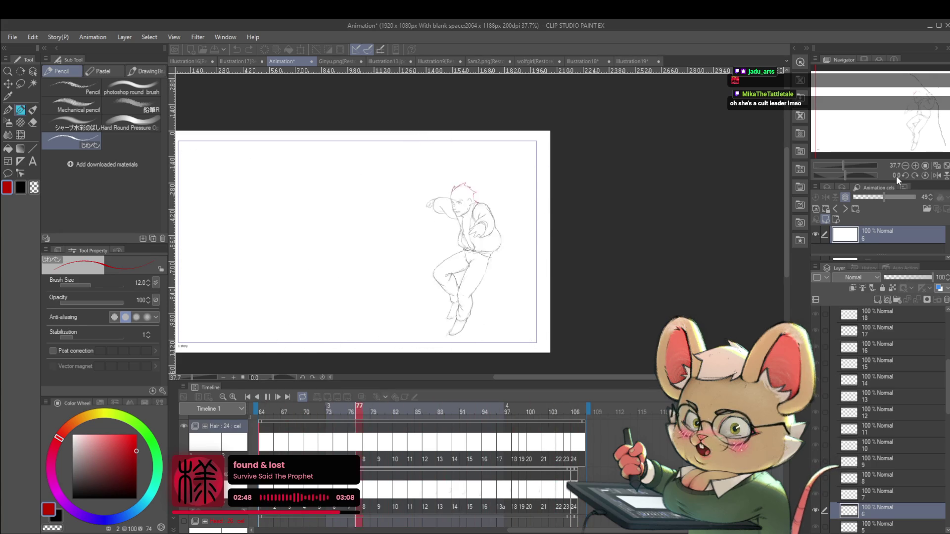
{"action": "left_click", "coordinate": [267, 397]}
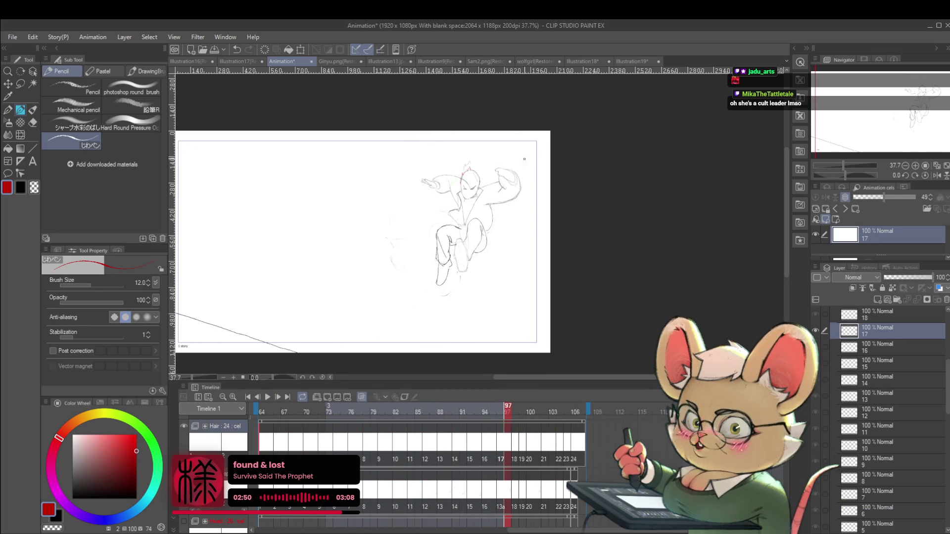
{"action": "scroll", "coordinate": [528, 156], "scroll_direction": "up", "scroll_amount": 3}
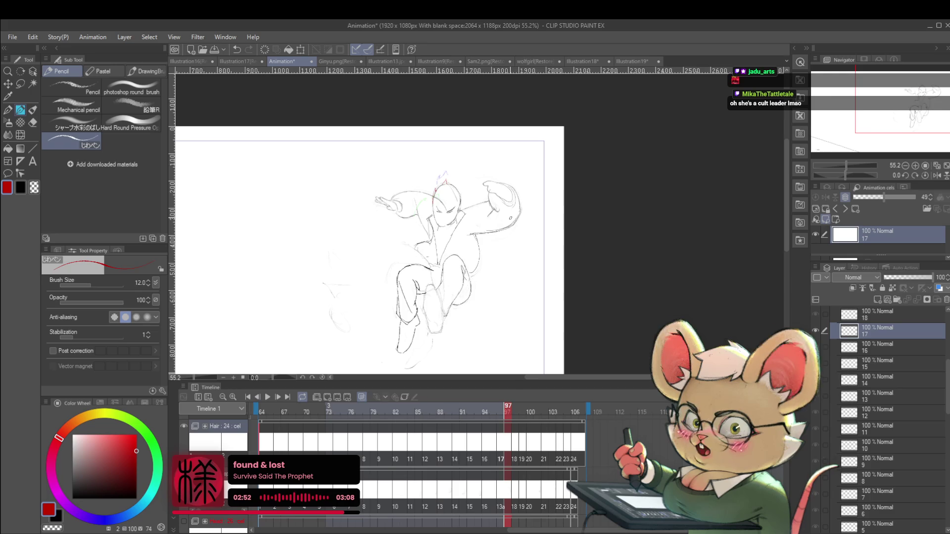
{"action": "key", "text": "Left"}
{"action": "key", "text": "Right"}
{"action": "key", "text": "Left"}
{"action": "key", "text": "Left"}
{"action": "key", "text": "Left"}
{"action": "key", "text": "Left"}
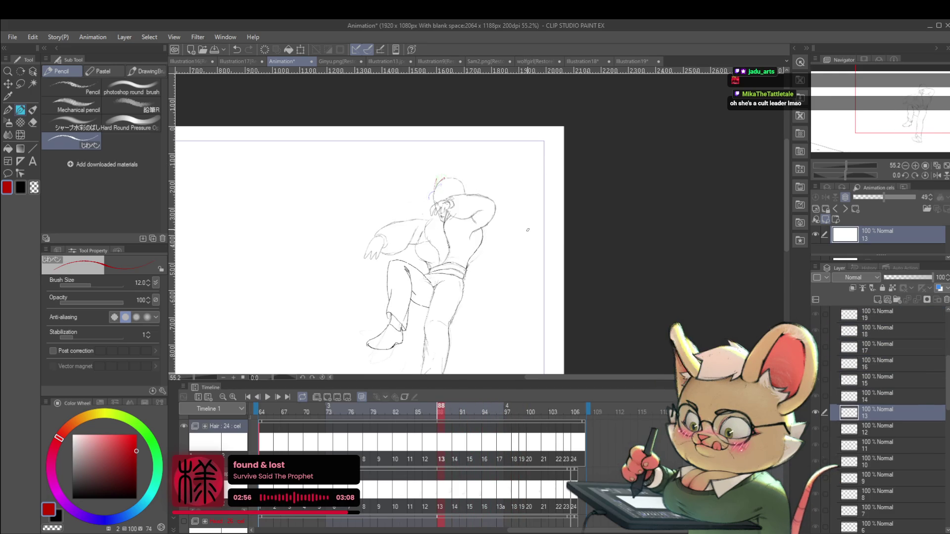
Step back to cel 7 and replay the animation with the figure re-centred
{"action": "key", "text": "Left"}
{"action": "key", "text": "Left"}
{"action": "key", "text": "Left"}
{"action": "key", "text": "Left"}
{"action": "key", "text": "Right"}
{"action": "key", "text": "Left"}
{"action": "key", "text": "Left"}
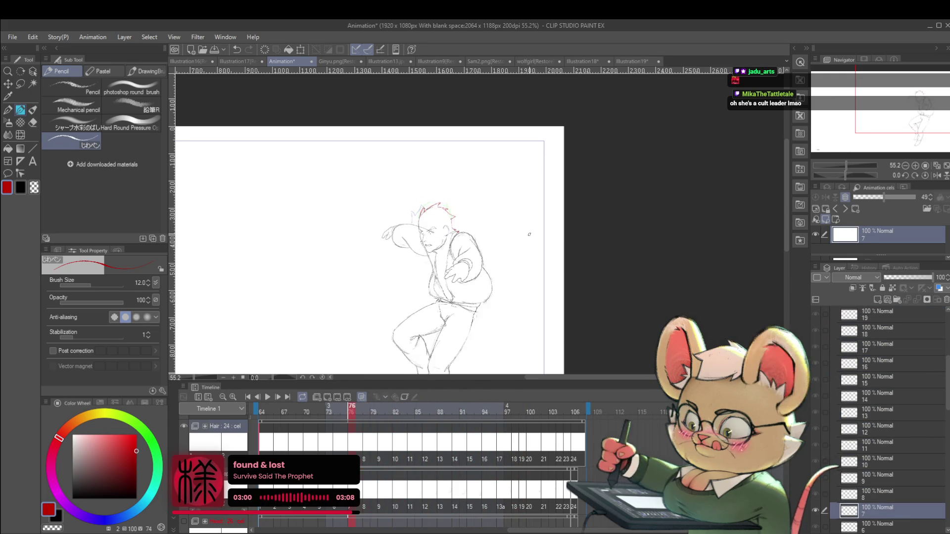
{"action": "key", "text": "Left"}
{"action": "key", "text": "Left"}
{"action": "key", "text": "Left"}
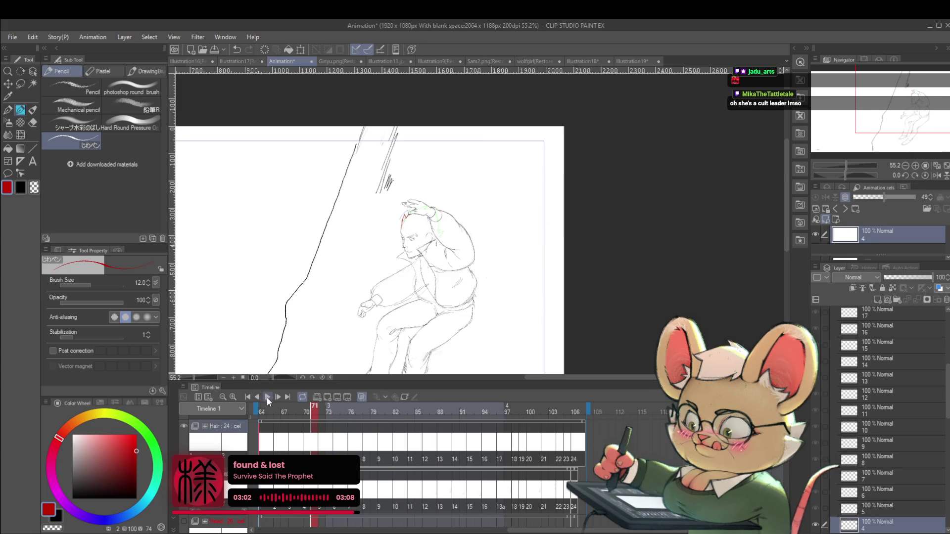
{"action": "left_click", "coordinate": [268, 398]}
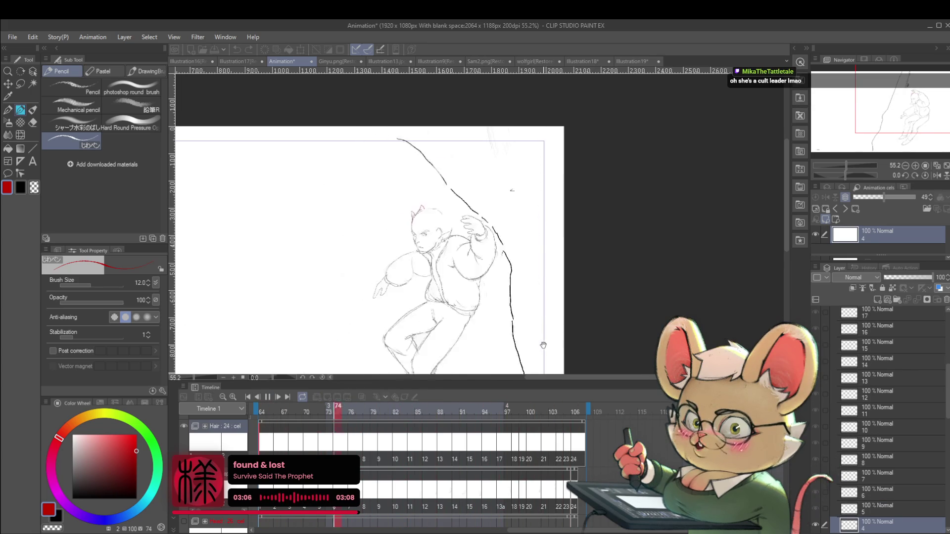
{"action": "left_click_drag", "start_coordinate": [550, 339], "coordinate": [605, 285]}
{"action": "scroll", "coordinate": [583, 292], "scroll_direction": "down", "scroll_amount": 2}
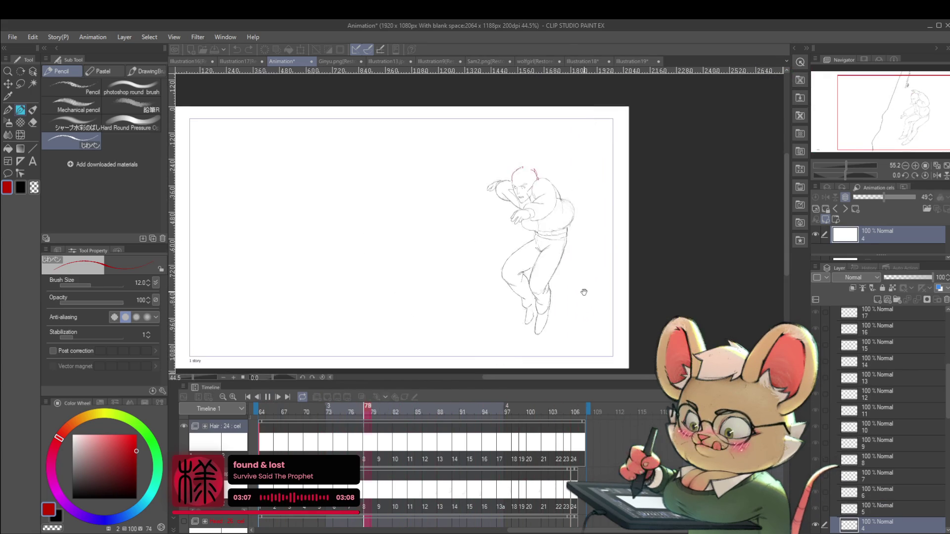